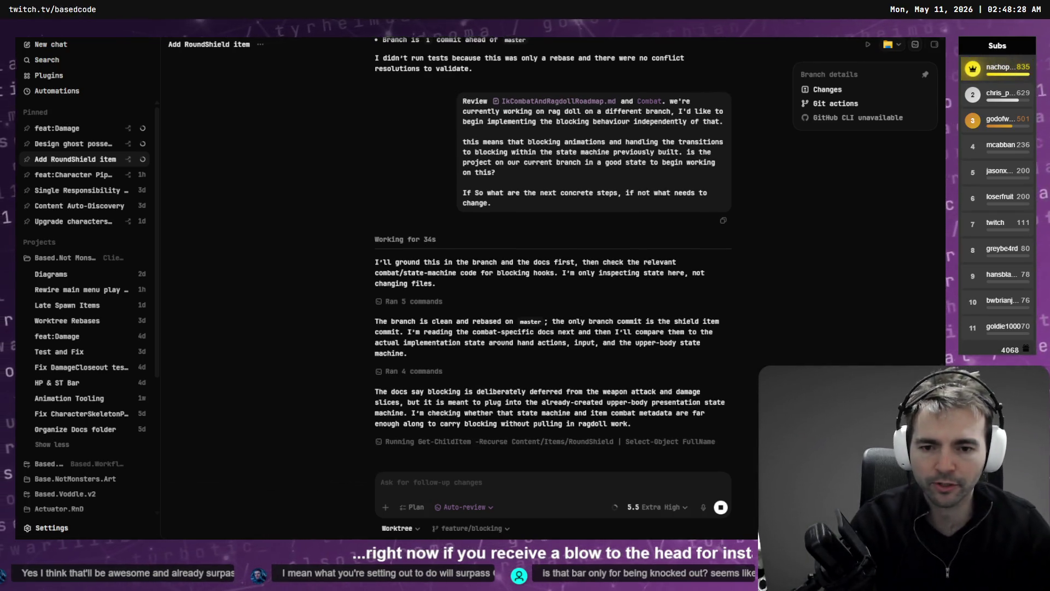
# Switch from the Codex chat to the tldraw board showing the Visual Style frame.
pyautogui.hotkey('alt', 'Tab')
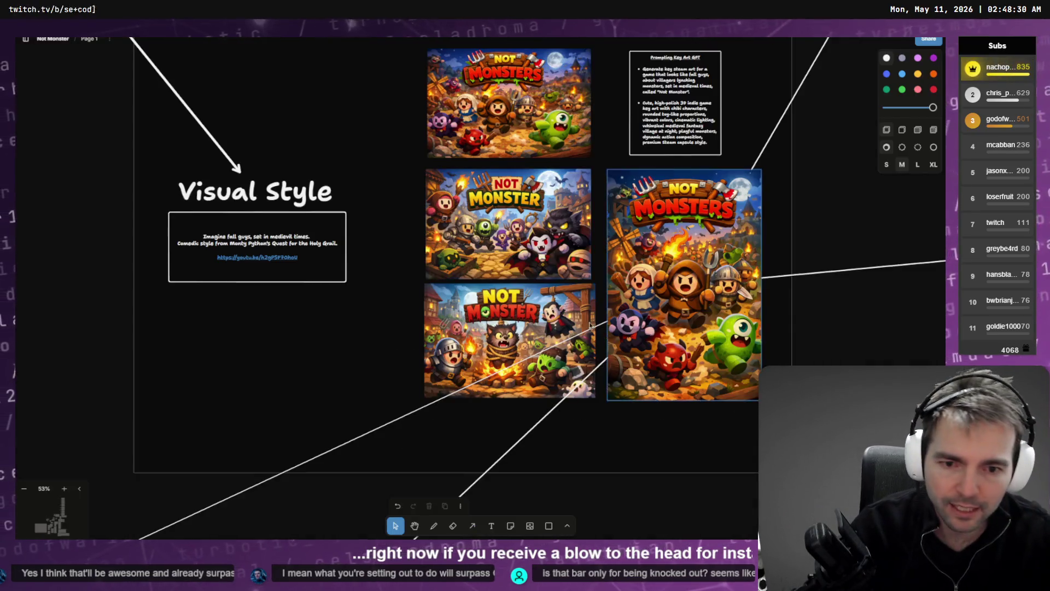
# Pan the board to empty space beside the two game-screen mockups at 46% zoom.
pyautogui.scroll(-5, 376, 298)
pyautogui.scroll(-5, 377, 298)
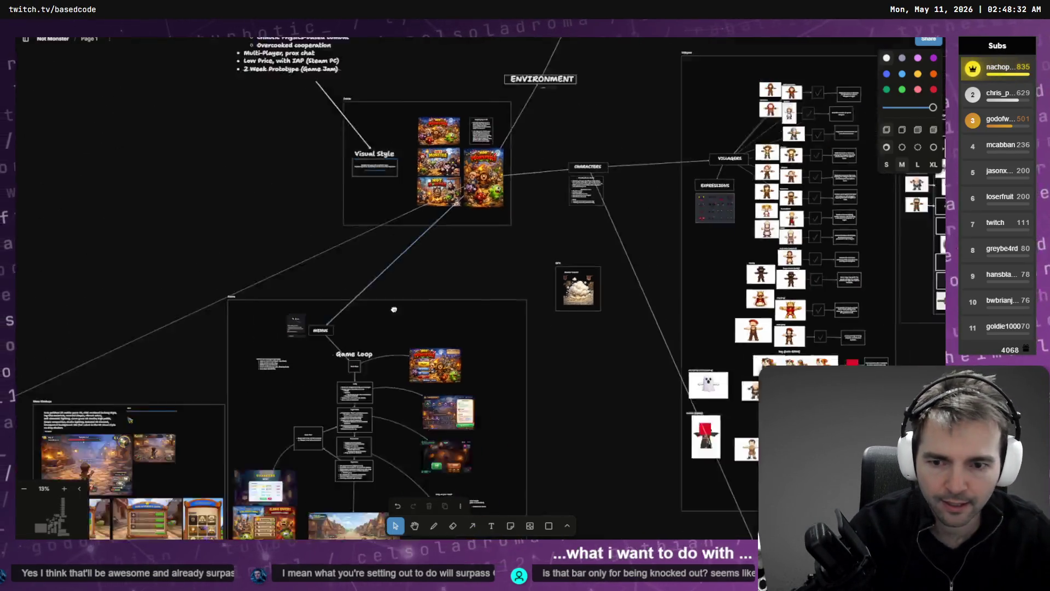
pyautogui.moveTo(320, 539)
pyautogui.mouseDown()
pyautogui.moveTo(332, 455)
pyautogui.moveTo(223, 233)
pyautogui.mouseUp()
pyautogui.hscroll(5, 223, 233)
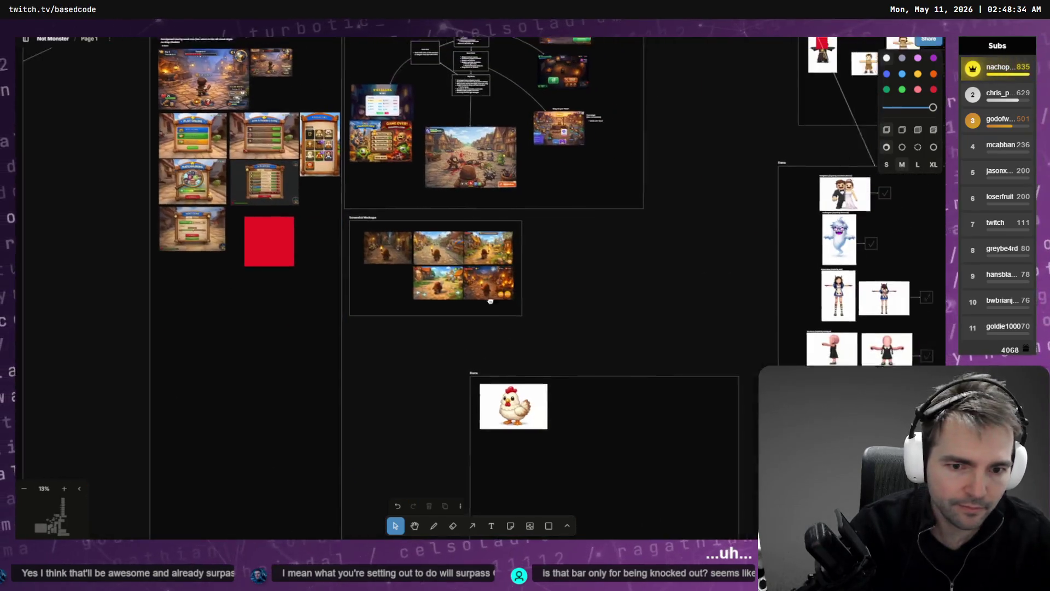
pyautogui.scroll(3, 424, 277)
pyautogui.scroll(3, 424, 277)
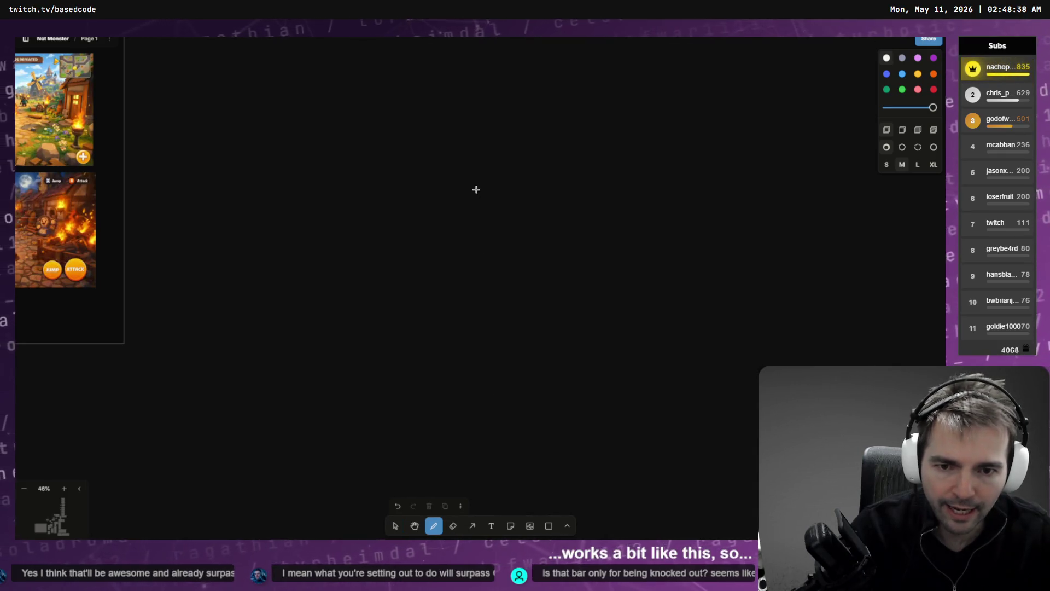
# Draw a vertical line and join a horizontal line to its base to form axes.
pyautogui.moveTo(475, 188)
pyautogui.mouseDown()
pyautogui.moveTo(475, 322)
pyautogui.moveTo(665, 323)
pyautogui.moveTo(771, 355)
pyautogui.mouseUp()
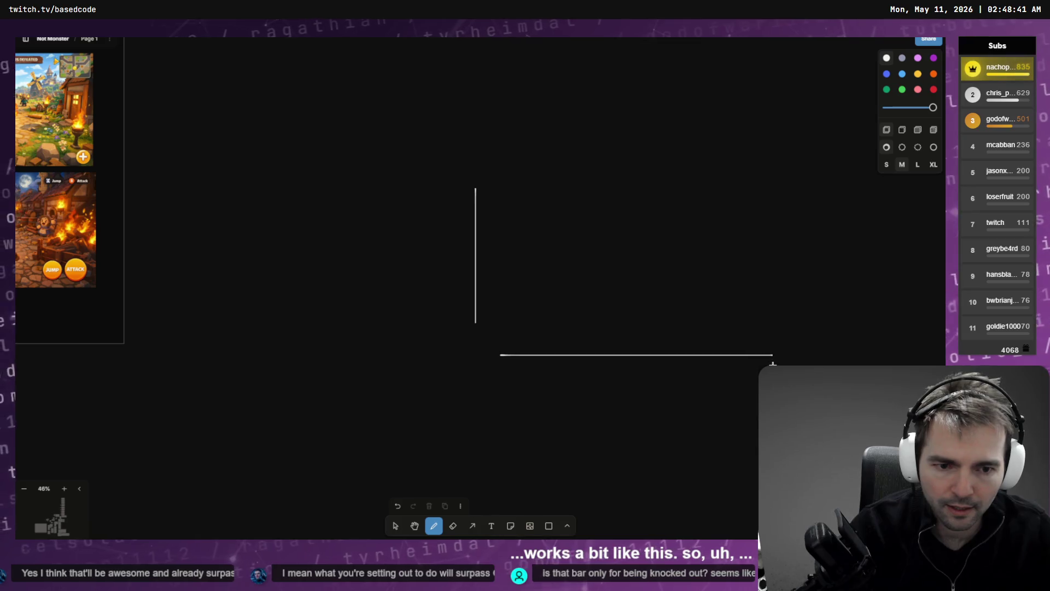
pyautogui.click(396, 526)
pyautogui.moveTo(599, 354)
pyautogui.mouseDown()
pyautogui.moveTo(584, 371)
pyautogui.moveTo(562, 342)
pyautogui.moveTo(570, 327)
pyautogui.mouseUp()
pyautogui.click(569, 335)
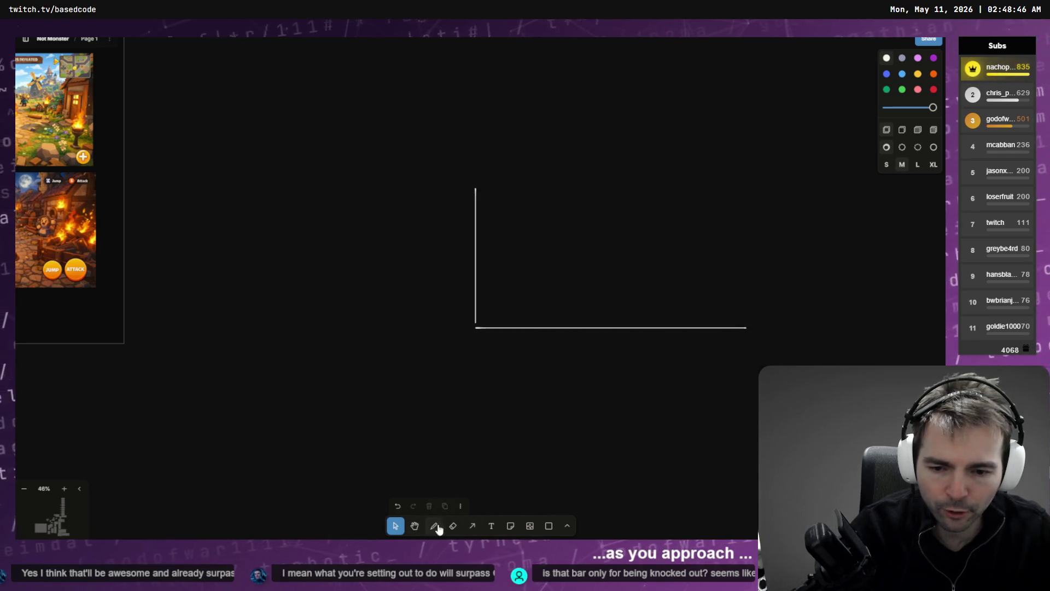
# Draw a long bar outline below the axes with a shorter inner bar as partial fill.
pyautogui.click(549, 525)
pyautogui.moveTo(480, 398)
pyautogui.mouseDown()
pyautogui.moveTo(747, 498)
pyautogui.moveTo(748, 414)
pyautogui.moveTo(487, 411)
pyautogui.mouseUp()
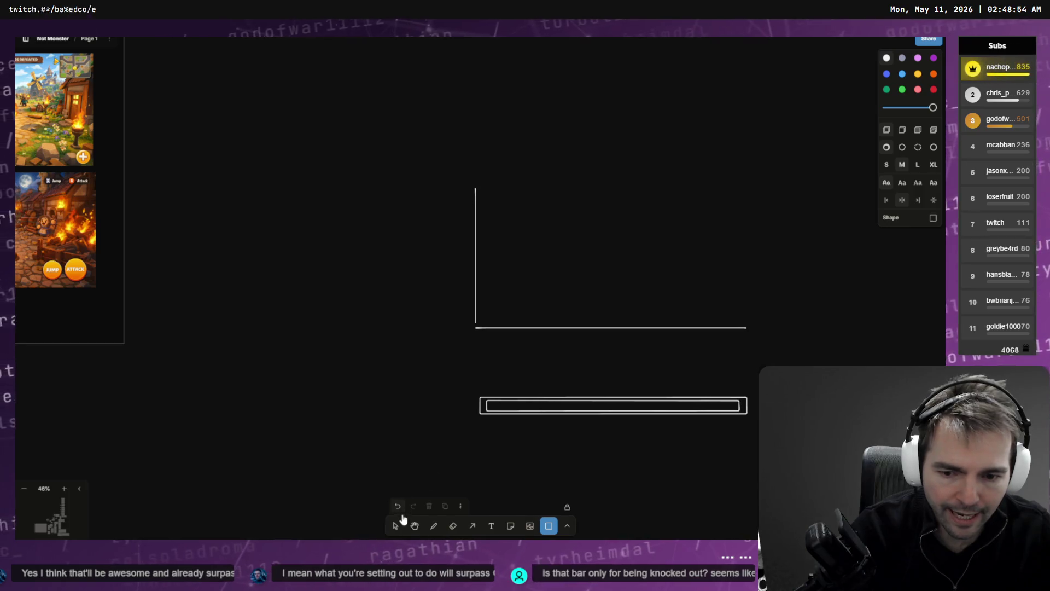
pyautogui.click(396, 526)
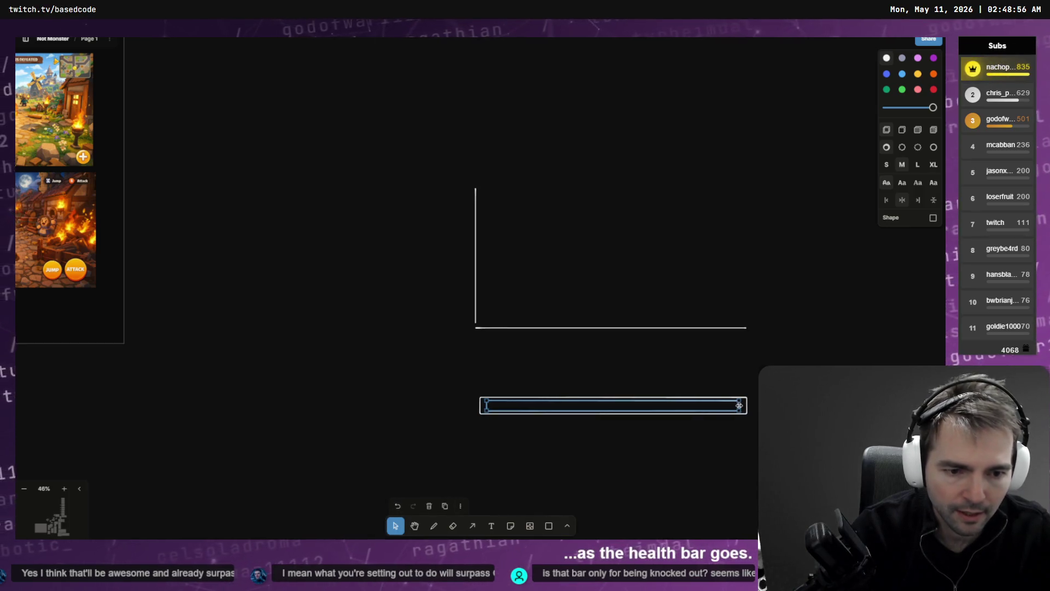
pyautogui.moveTo(739, 405)
pyautogui.mouseDown()
pyautogui.moveTo(584, 405)
pyautogui.moveTo(555, 422)
pyautogui.moveTo(556, 436)
pyautogui.mouseUp()
pyautogui.click(567, 381)
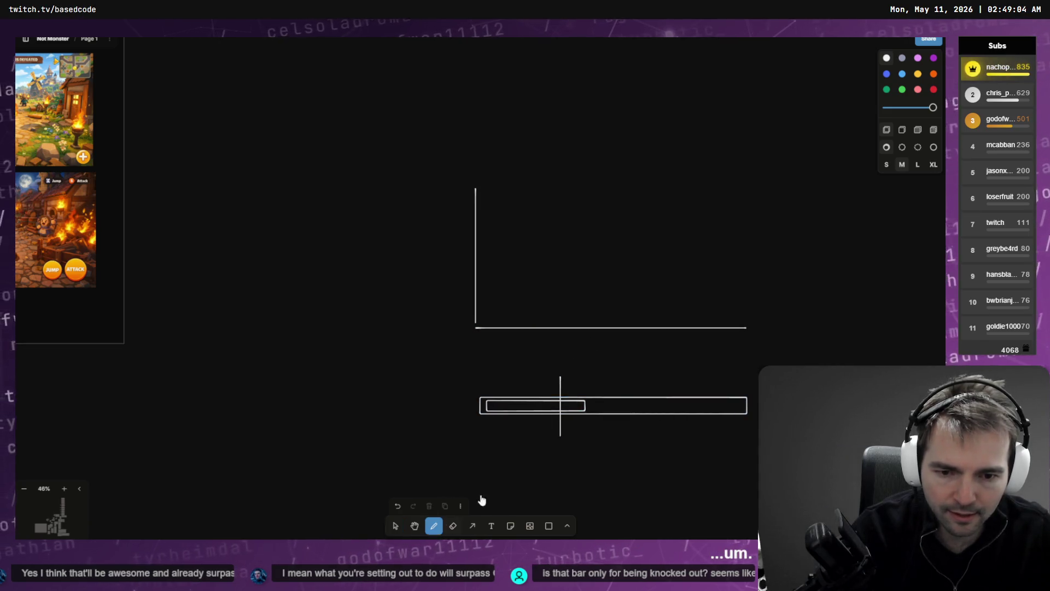
# Sketch a step marker above the bar, a falling curve on the axes, and a leftward arrow.
pyautogui.moveTo(564, 379)
pyautogui.mouseDown()
pyautogui.moveTo(585, 379)
pyautogui.moveTo(584, 390)
pyautogui.moveTo(586, 368)
pyautogui.moveTo(586, 390)
pyautogui.mouseUp()
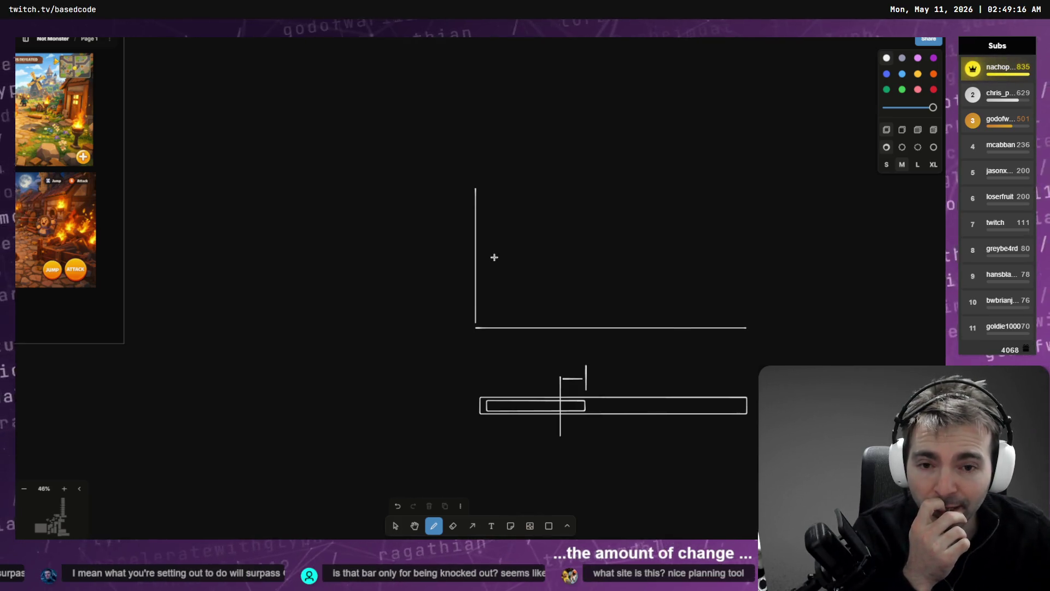
pyautogui.moveTo(480, 192)
pyautogui.mouseDown()
pyautogui.moveTo(515, 196)
pyautogui.moveTo(662, 262)
pyautogui.moveTo(712, 312)
pyautogui.mouseUp()
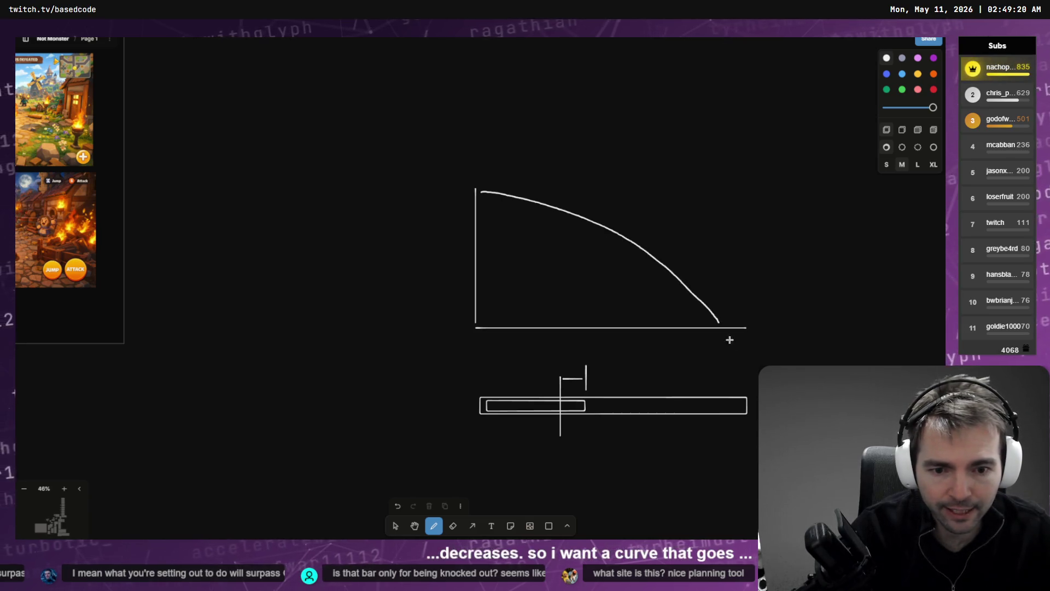
pyautogui.moveTo(756, 382); pyautogui.dragTo(599, 379)
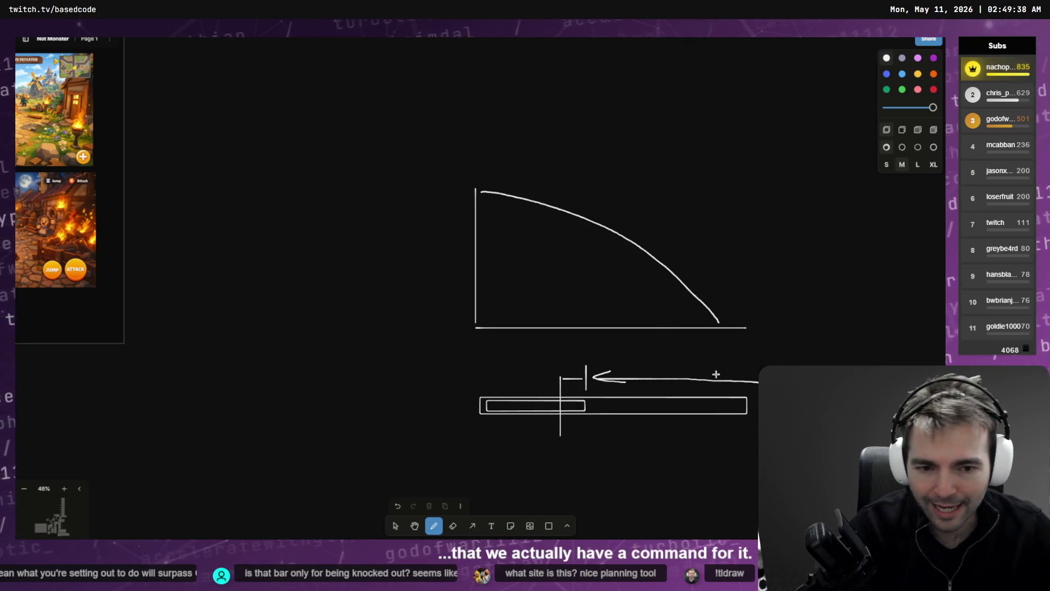
# At 68% zoom, resize the inner fill to cover about a third of the bar.
pyautogui.hscroll(3, 716, 374)
pyautogui.scroll(5, 614, 361)
pyautogui.scroll(-6, 547, 352)
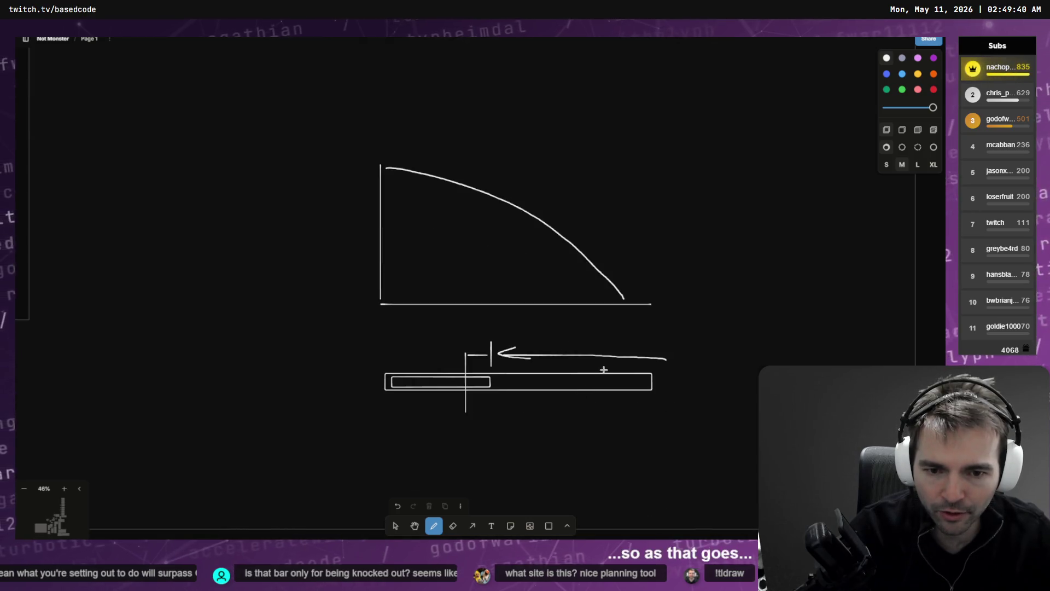
pyautogui.scroll(3, 604, 370)
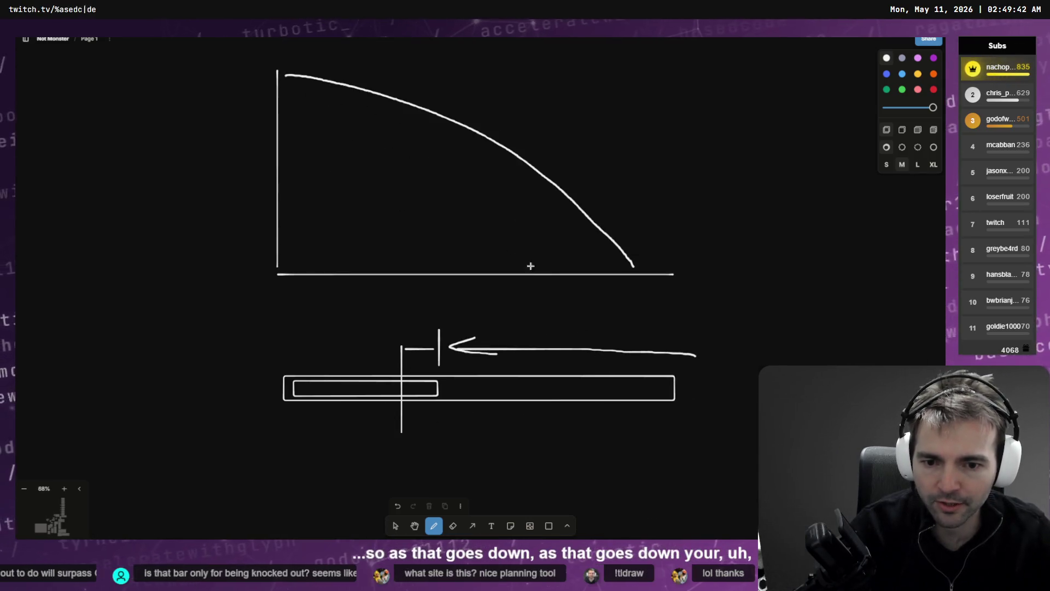
pyautogui.click(437, 388)
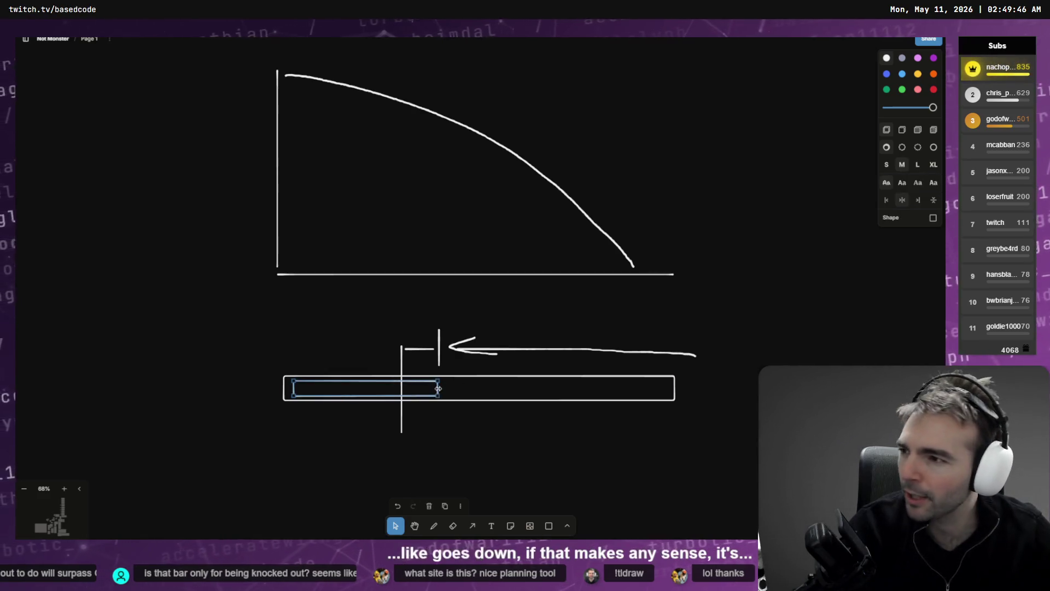
pyautogui.moveTo(438, 388); pyautogui.dragTo(668, 392)
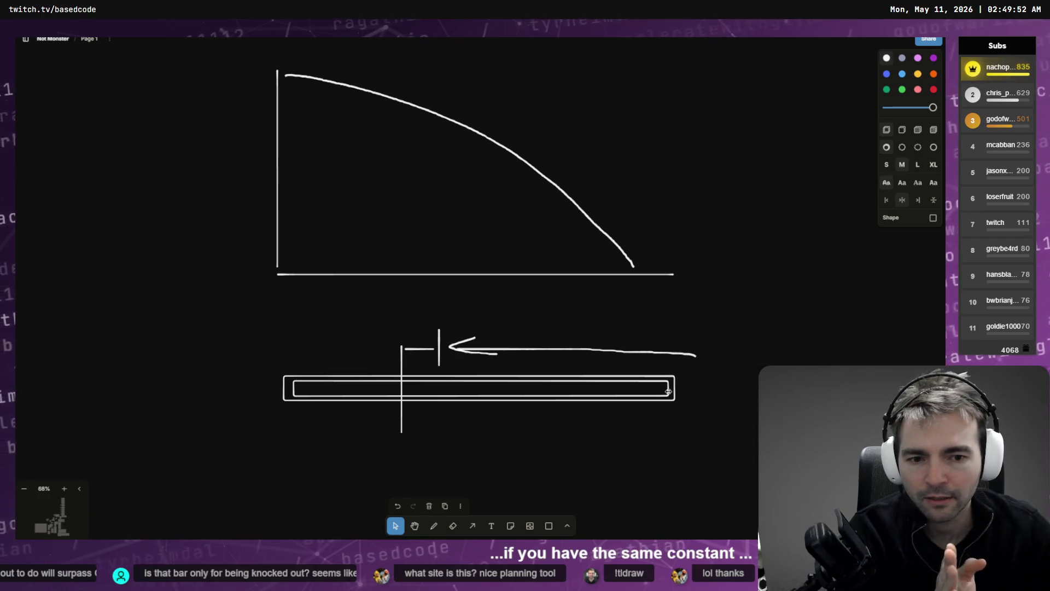
pyautogui.moveTo(669, 389); pyautogui.dragTo(415, 388)
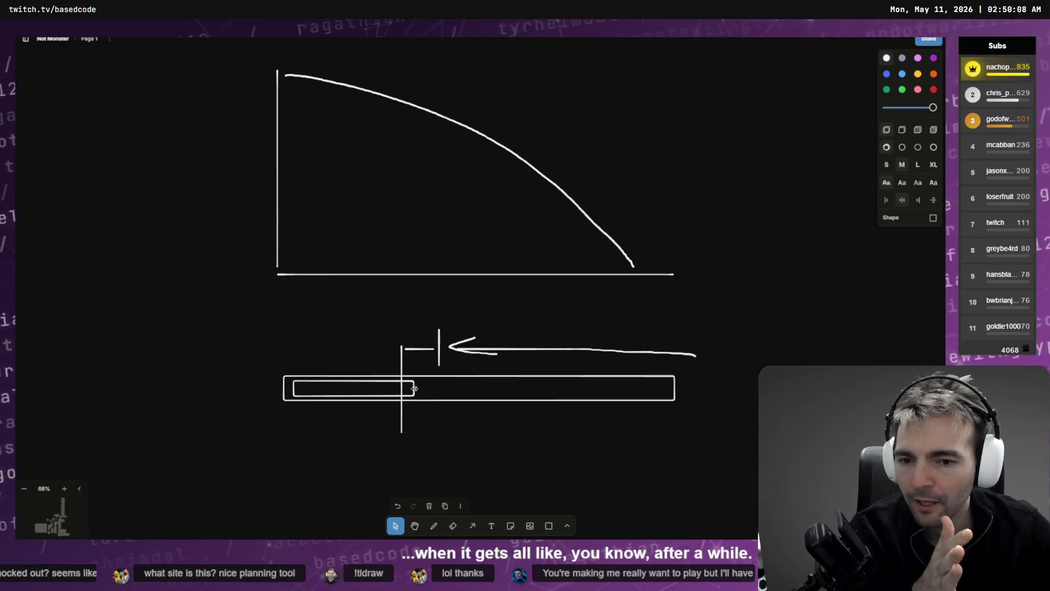
pyautogui.moveTo(416, 387); pyautogui.dragTo(417, 388)
# Lengthen the outer bar slightly to the right, then box-select the whole bar sketch.
pyautogui.click(673, 382)
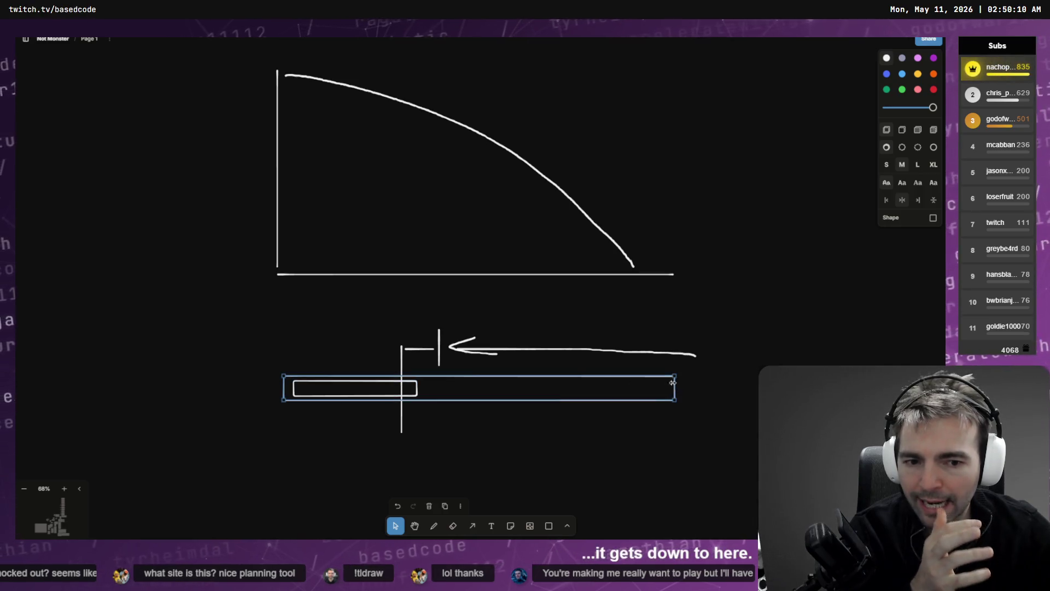
pyautogui.moveTo(675, 389)
pyautogui.mouseDown()
pyautogui.moveTo(579, 392)
pyautogui.moveTo(650, 396)
pyautogui.mouseUp()
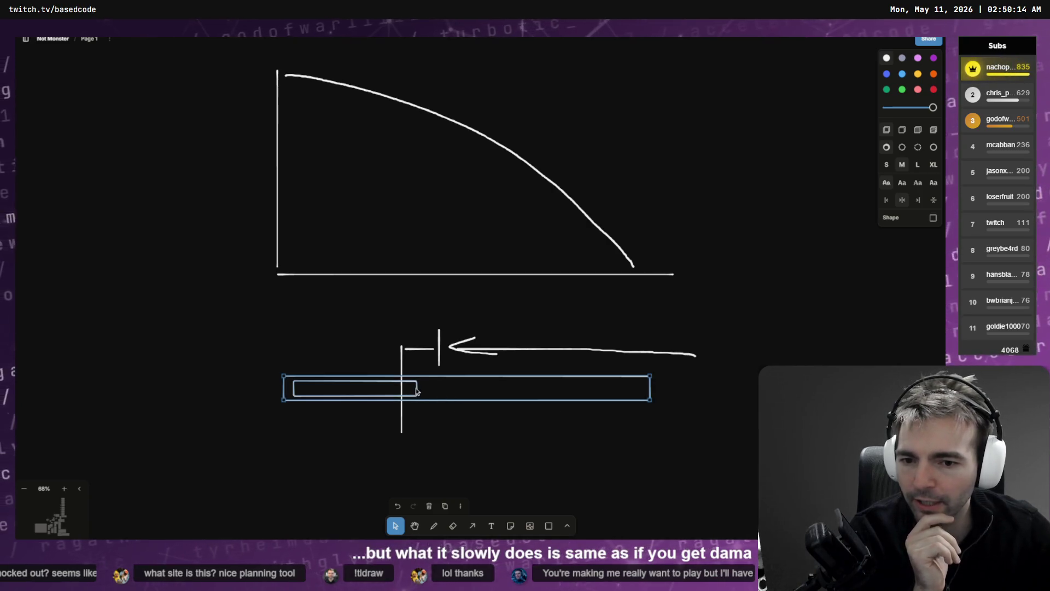
pyautogui.moveTo(651, 388); pyautogui.dragTo(537, 396)
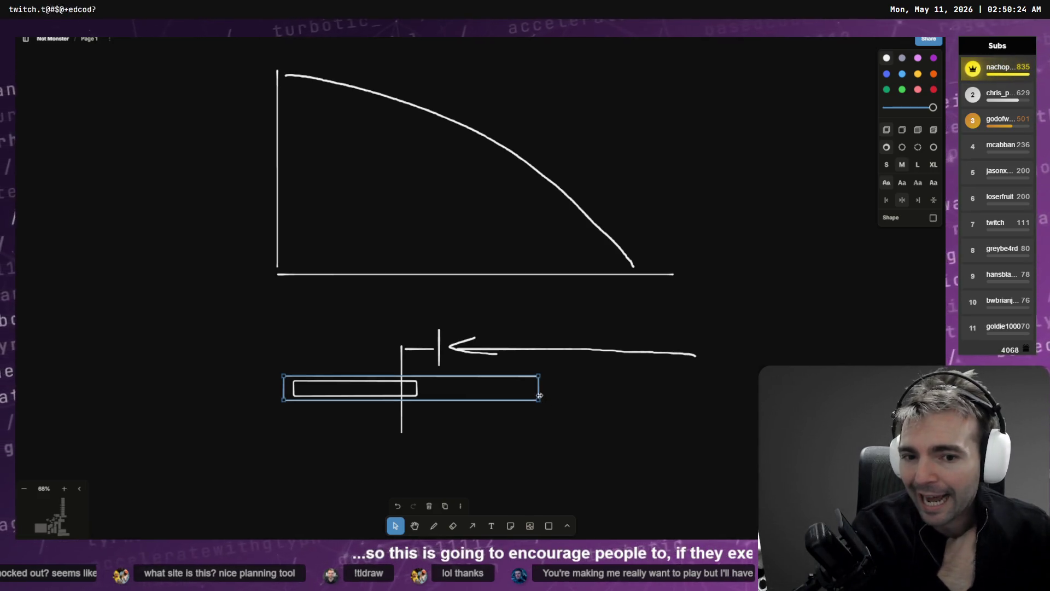
pyautogui.moveTo(539, 376); pyautogui.dragTo(686, 378)
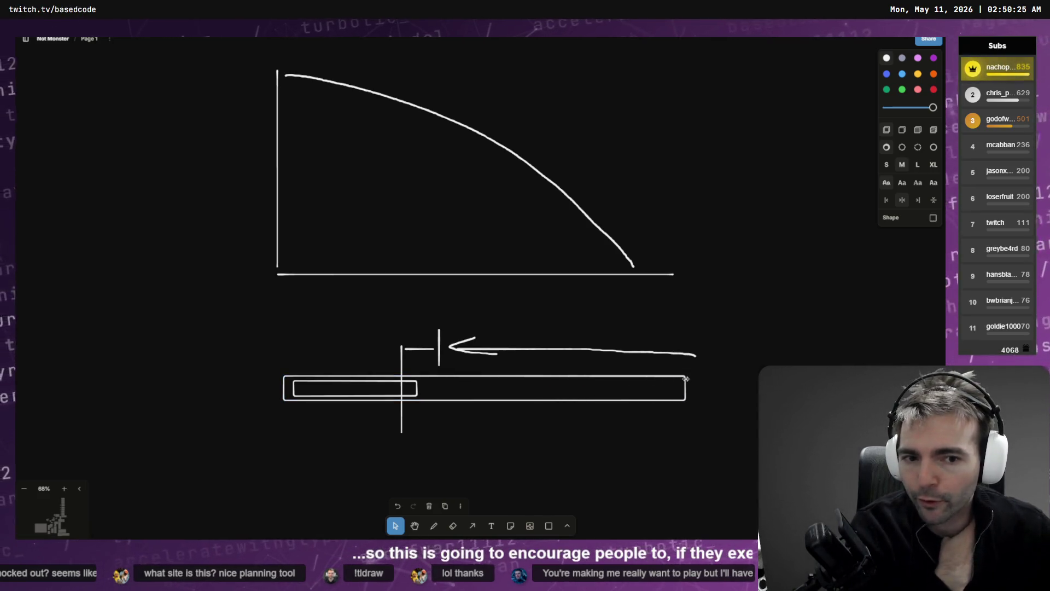
pyautogui.click(645, 446)
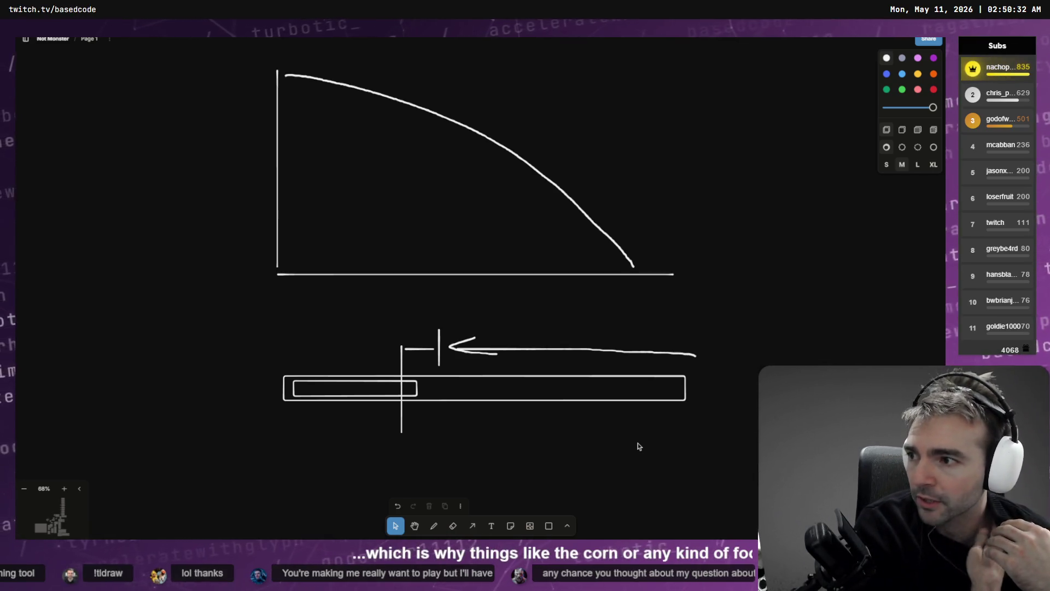
pyautogui.scroll(1, 629, 442)
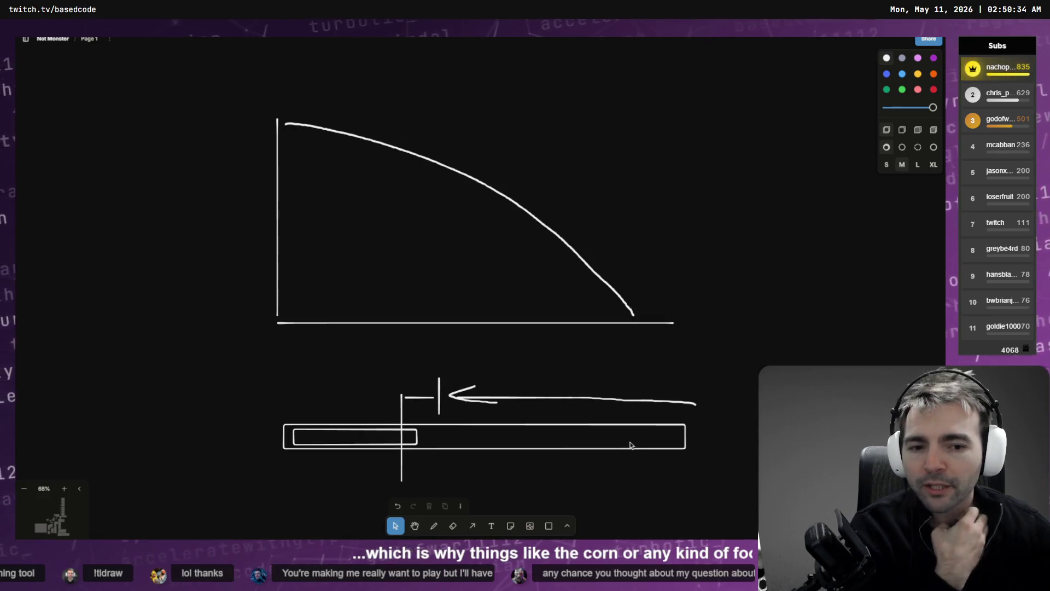
pyautogui.scroll(-3, 494, 418)
pyautogui.scroll(1, 520, 337)
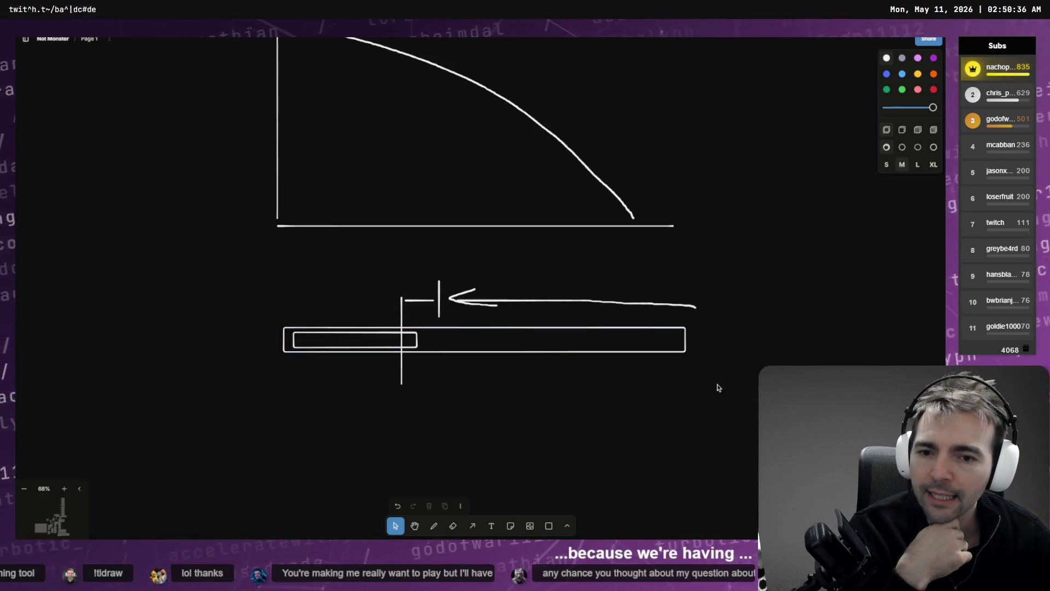
pyautogui.moveTo(719, 417)
pyautogui.mouseDown()
pyautogui.moveTo(267, 299)
pyautogui.moveTo(241, 107)
pyautogui.mouseUp()
# Delete the selected curve-and-bar sketch and return to the Codex chat.
pyautogui.press('Delete')
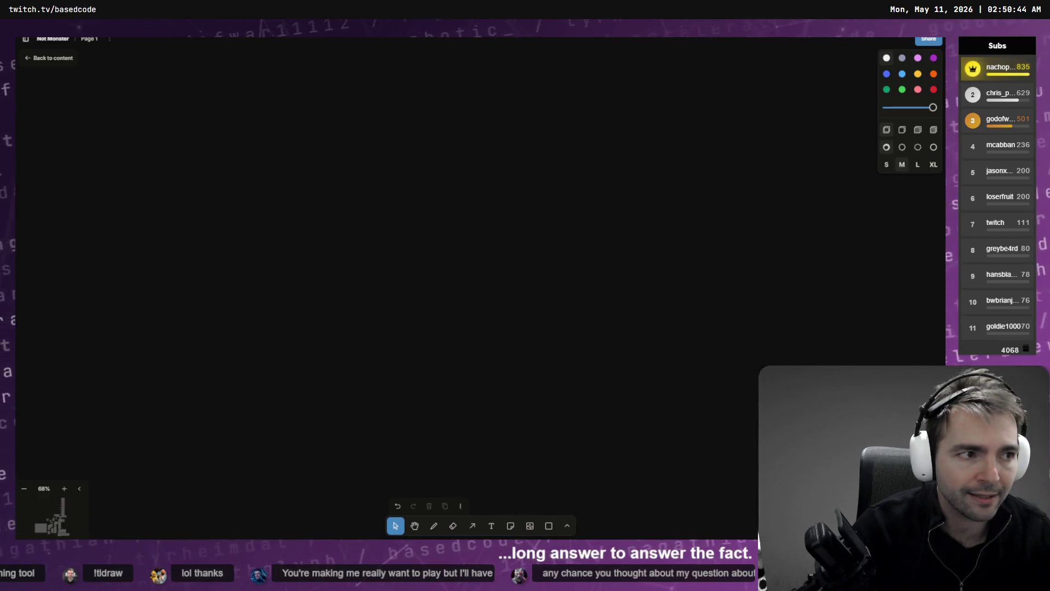
pyautogui.hotkey('alt', 'Tab')
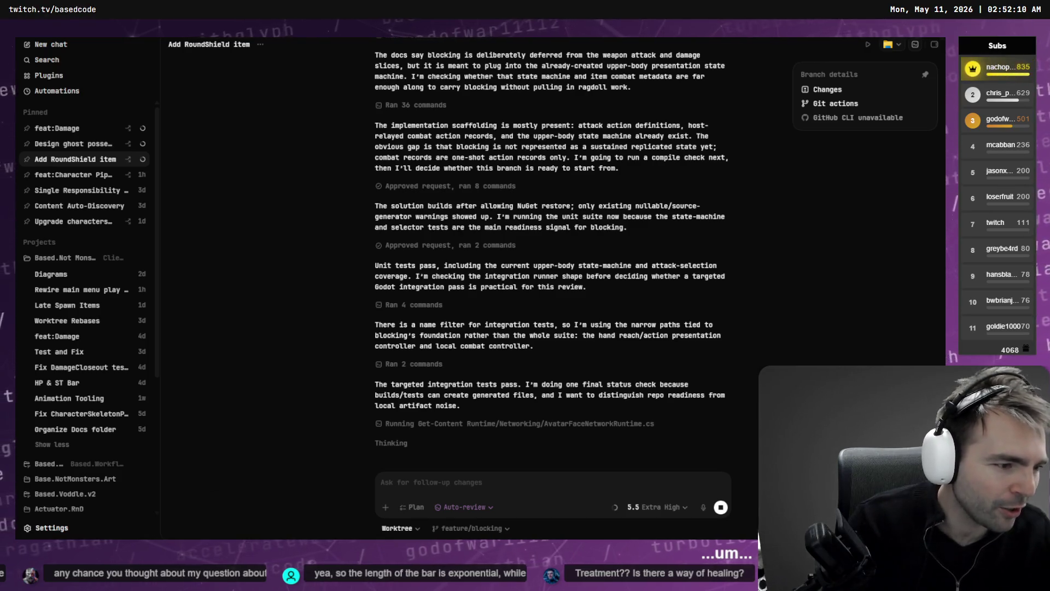
# Back in tldraw, navigate from the villager cards to the Game Loop flowchart and its screenshots.
pyautogui.hotkey('alt', 'Tab')
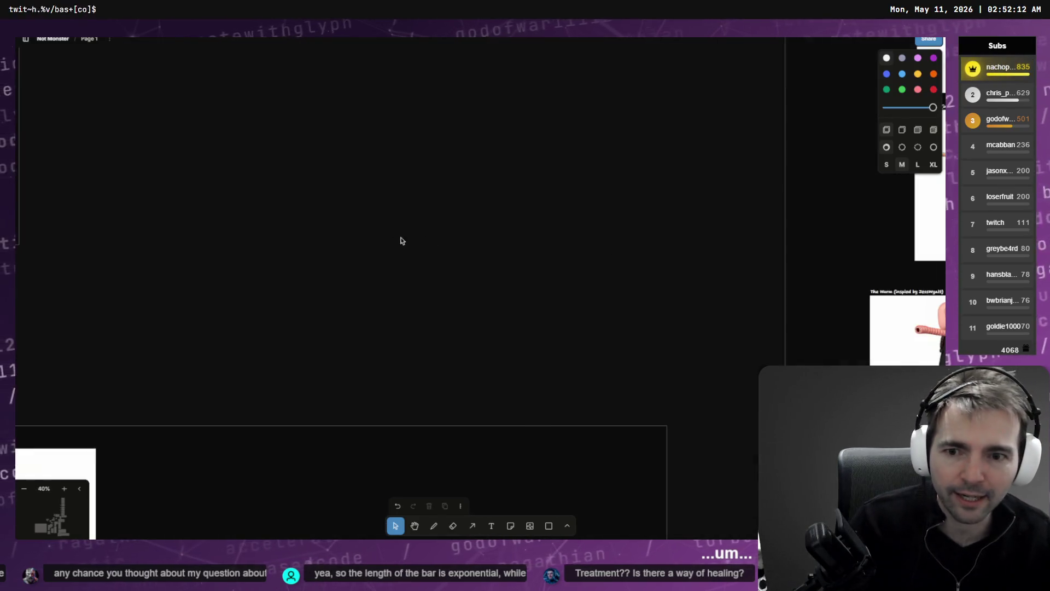
pyautogui.scroll(10, 701, 291)
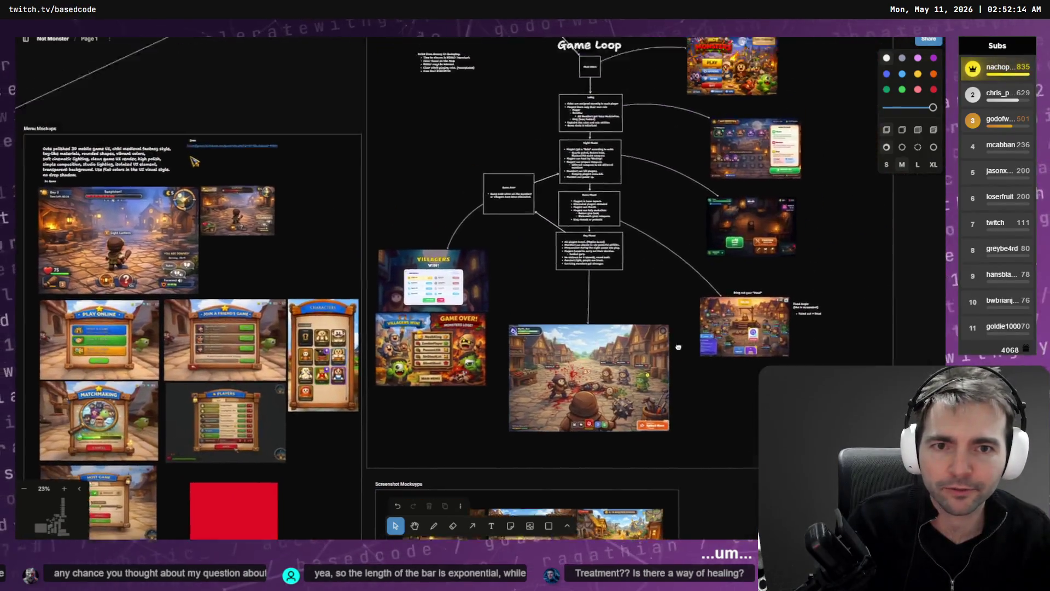
pyautogui.hscroll(5, 701, 291)
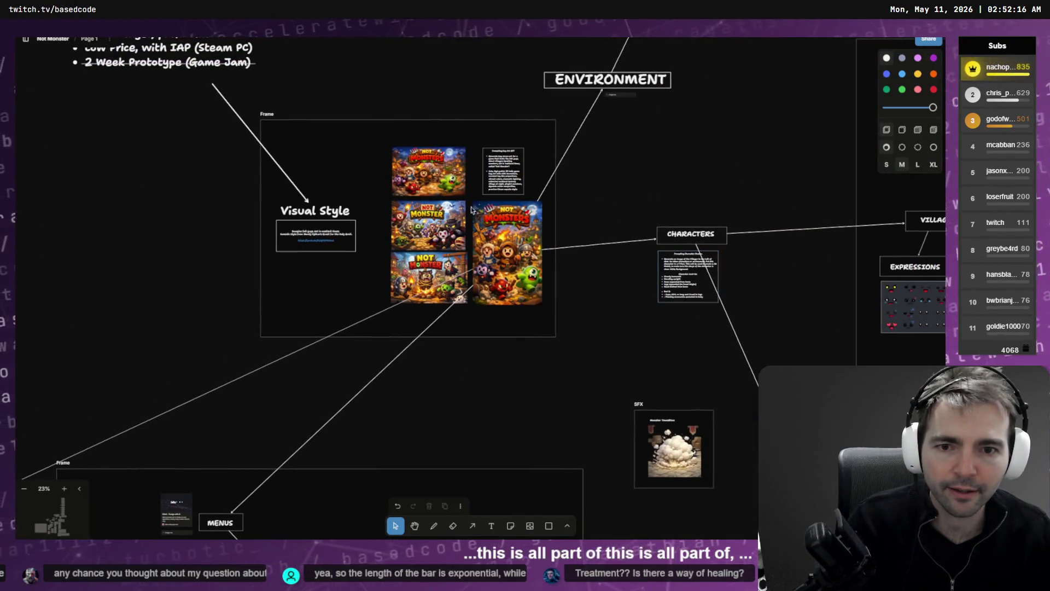
pyautogui.hscroll(-6, 591, 263)
pyautogui.scroll(10, 458, 252)
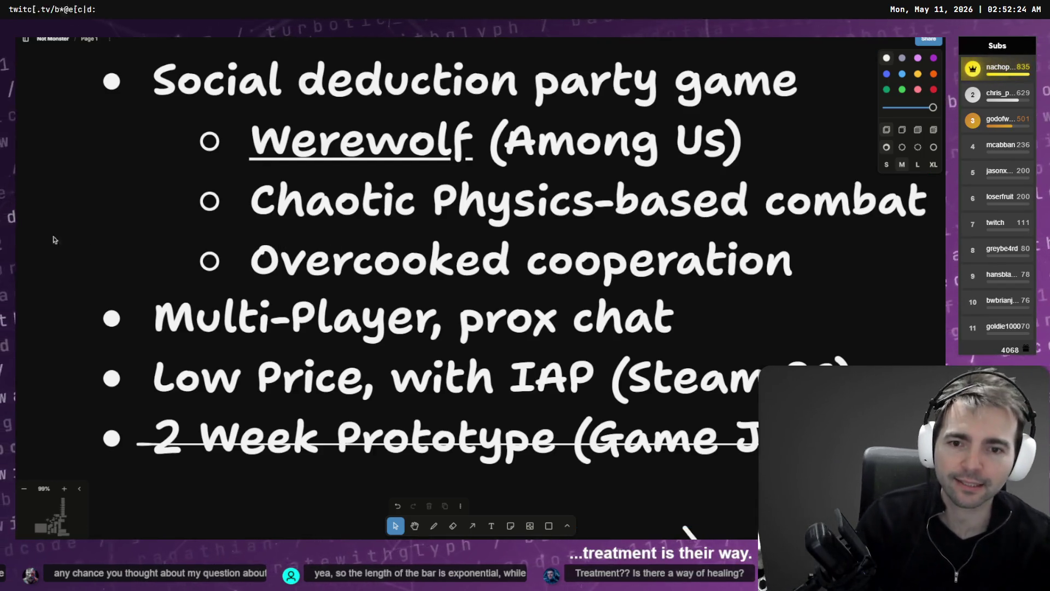
pyautogui.scroll(-10, 653, 251)
pyautogui.hscroll(5, 383, 263)
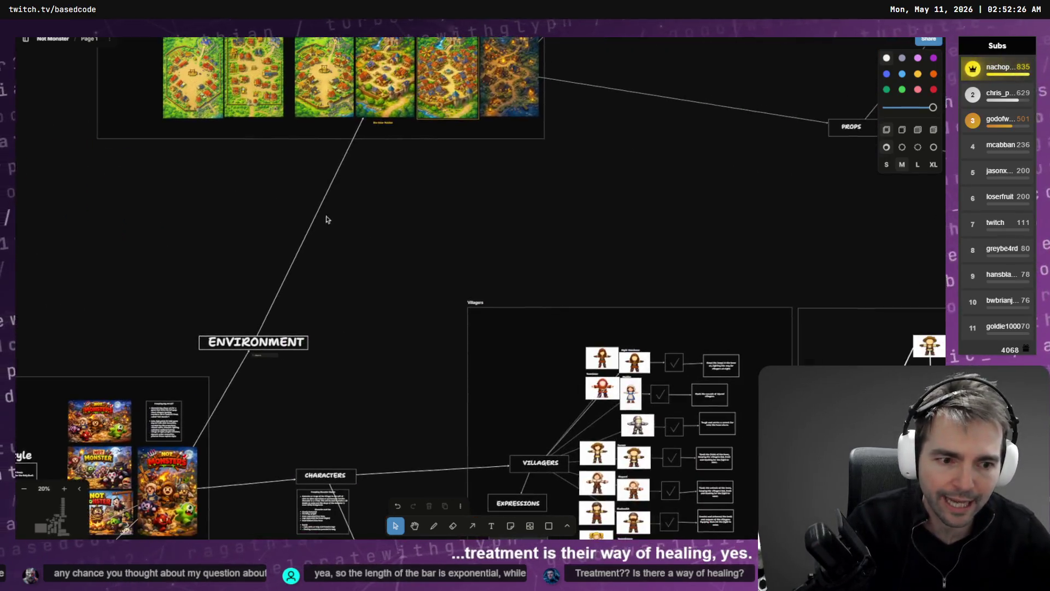
pyautogui.scroll(5, 347, 227)
pyautogui.scroll(5, 630, 267)
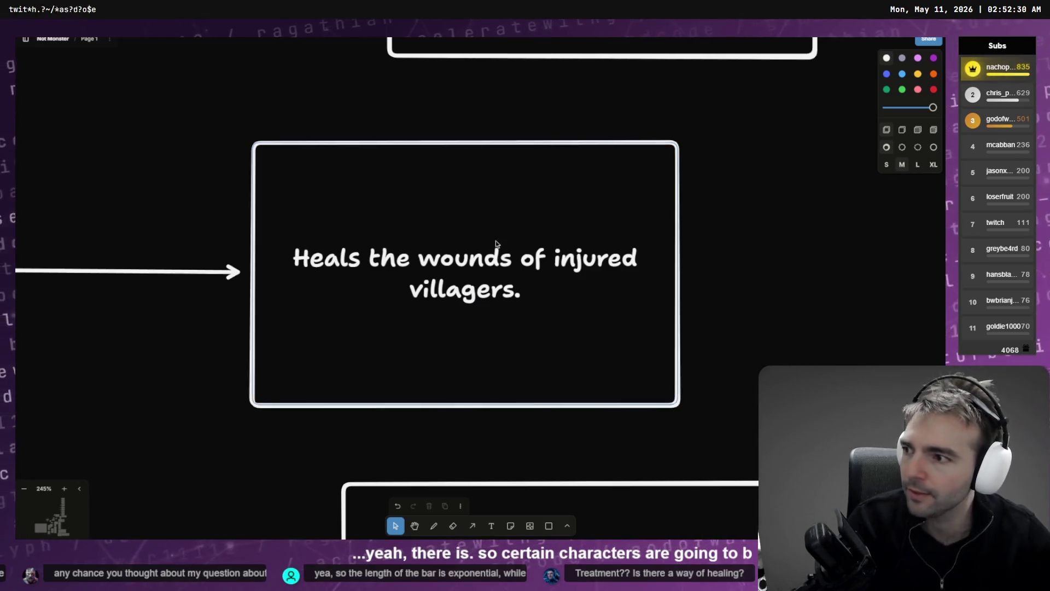
pyautogui.scroll(-3, 349, 268)
pyautogui.hscroll(-10, 258, 267)
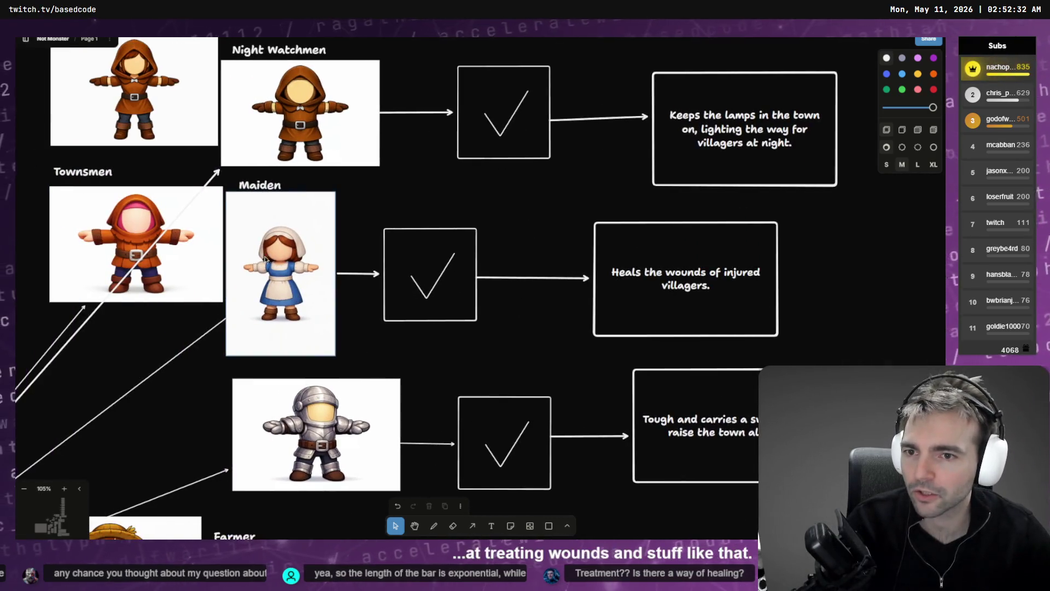
pyautogui.scroll(-10, 210, 252)
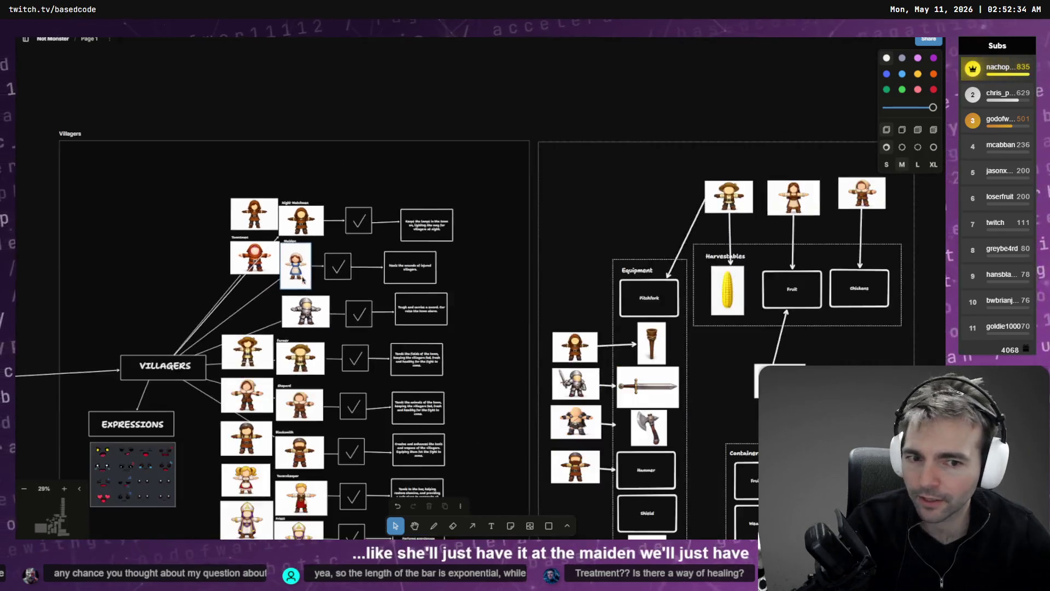
pyautogui.scroll(-2, 344, 214)
pyautogui.scroll(-3, 328, 246)
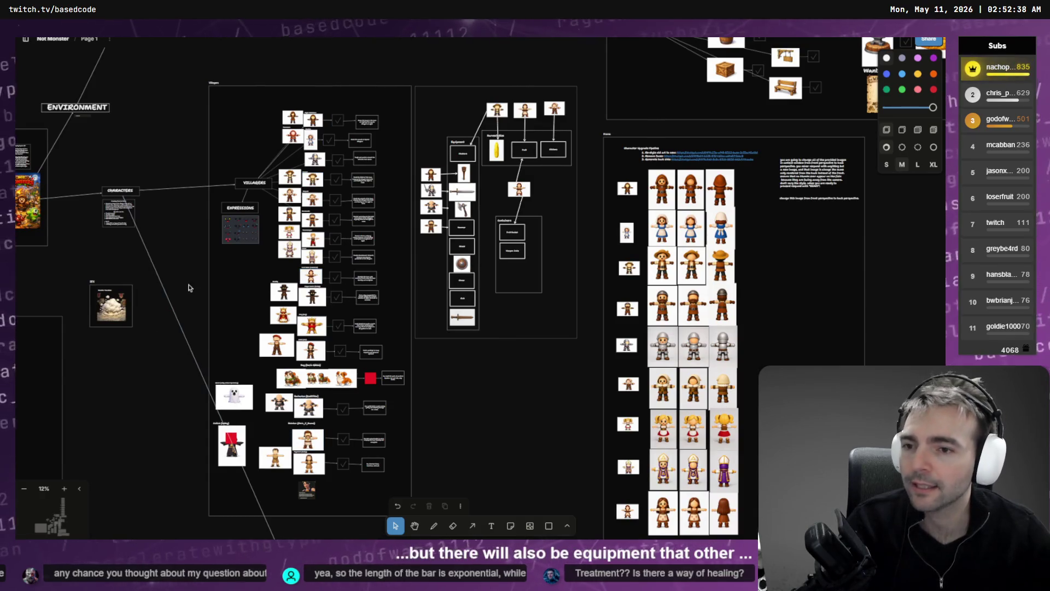
pyautogui.hscroll(-10, 219, 276)
pyautogui.scroll(2, 289, 280)
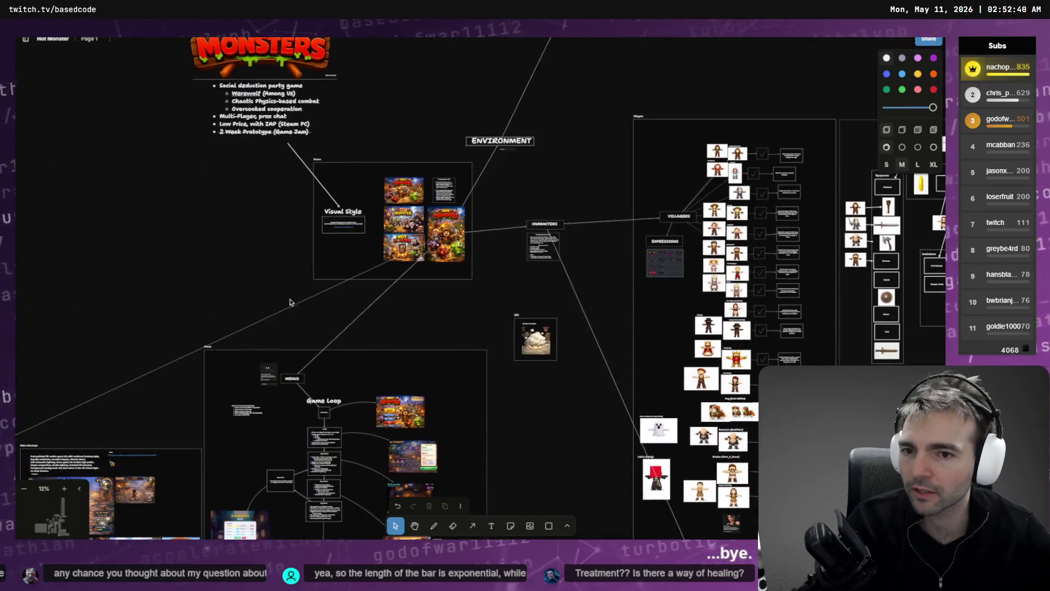
pyautogui.scroll(2, 290, 280)
pyautogui.scroll(-3, 328, 230)
pyautogui.scroll(4, 380, 279)
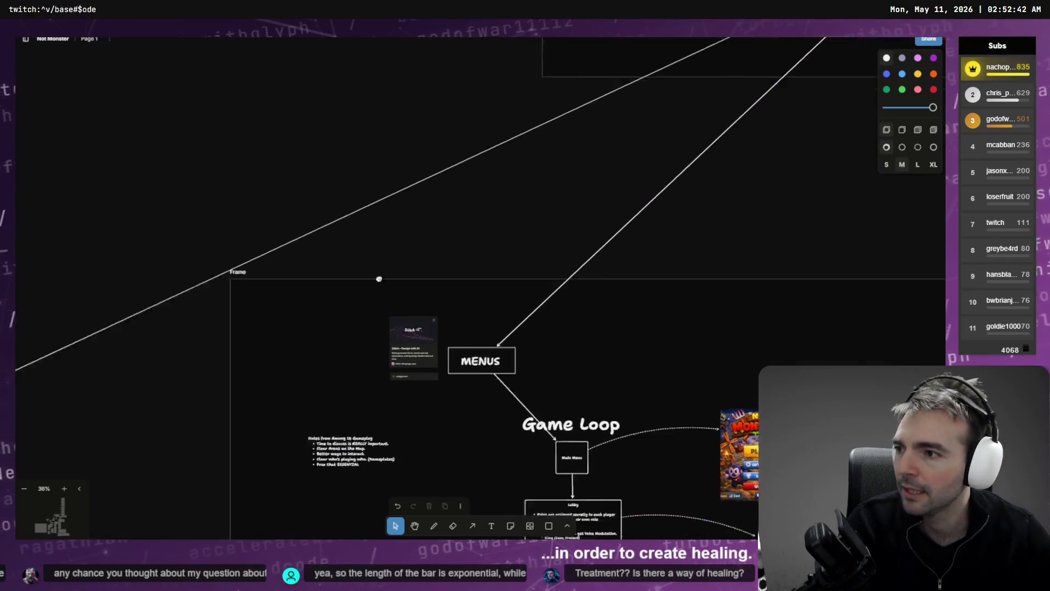
pyautogui.scroll(-5, 377, 333)
pyautogui.hscroll(5, 376, 333)
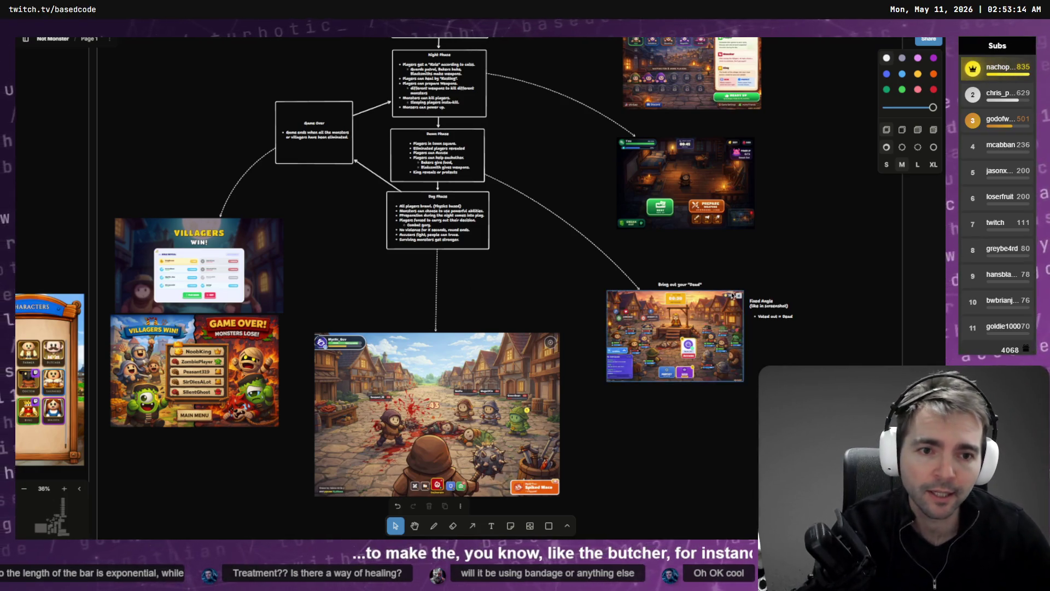
# Pan and zoom through the villager chart past Butcher and Shepard to the Dog-to-Cultist rows.
pyautogui.scroll(-5, 393, 292)
pyautogui.moveTo(590, 305)
pyautogui.mouseDown()
pyautogui.moveTo(315, 335)
pyautogui.moveTo(243, 354)
pyautogui.mouseUp()
pyautogui.scroll(5, 453, 228)
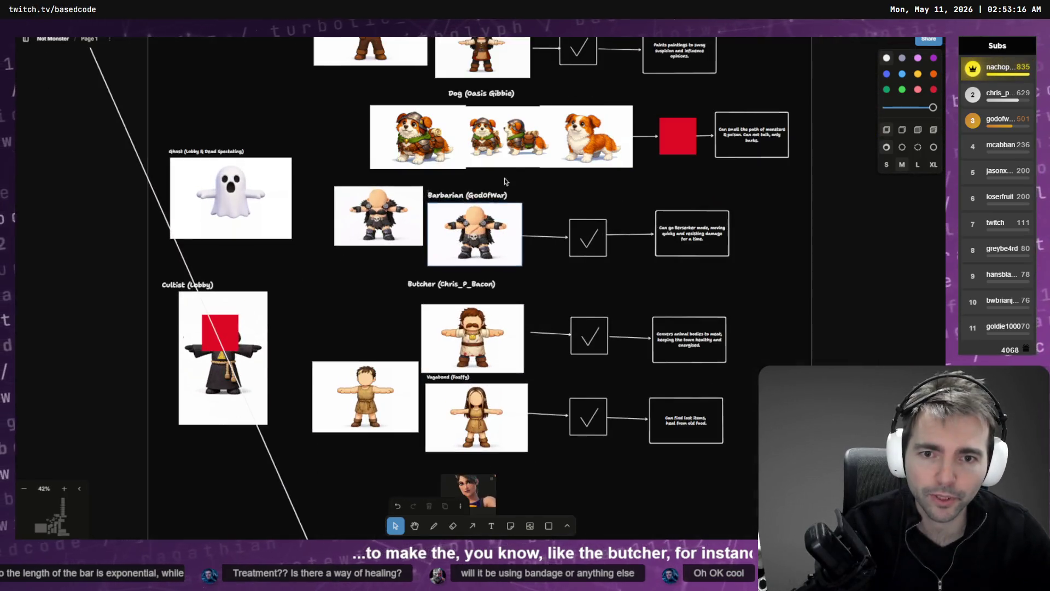
pyautogui.scroll(5, 432, 217)
pyautogui.scroll(-3, 431, 217)
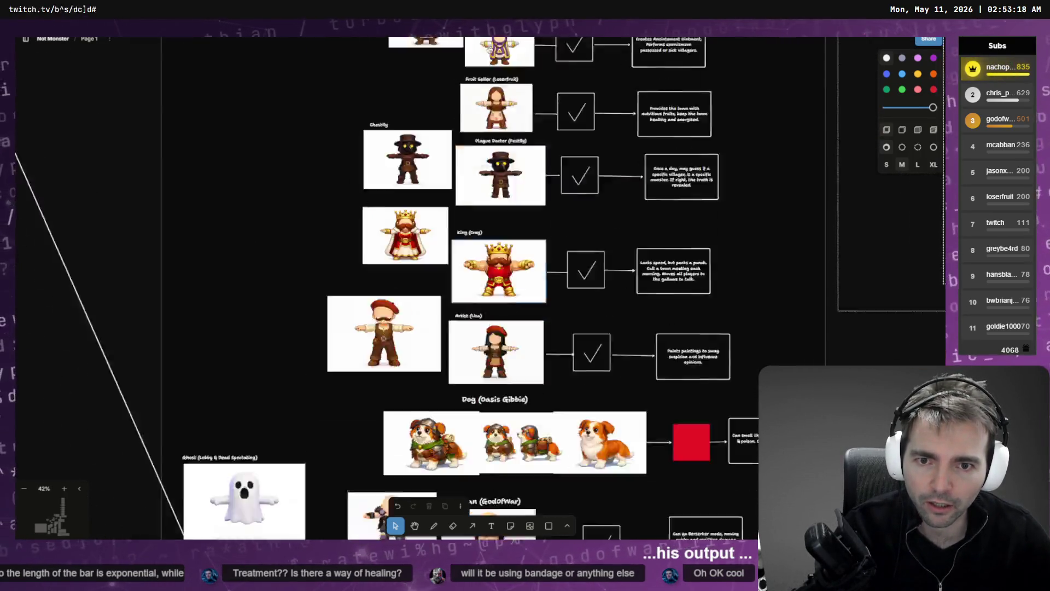
pyautogui.scroll(2, 469, 261)
pyautogui.scroll(10, 470, 261)
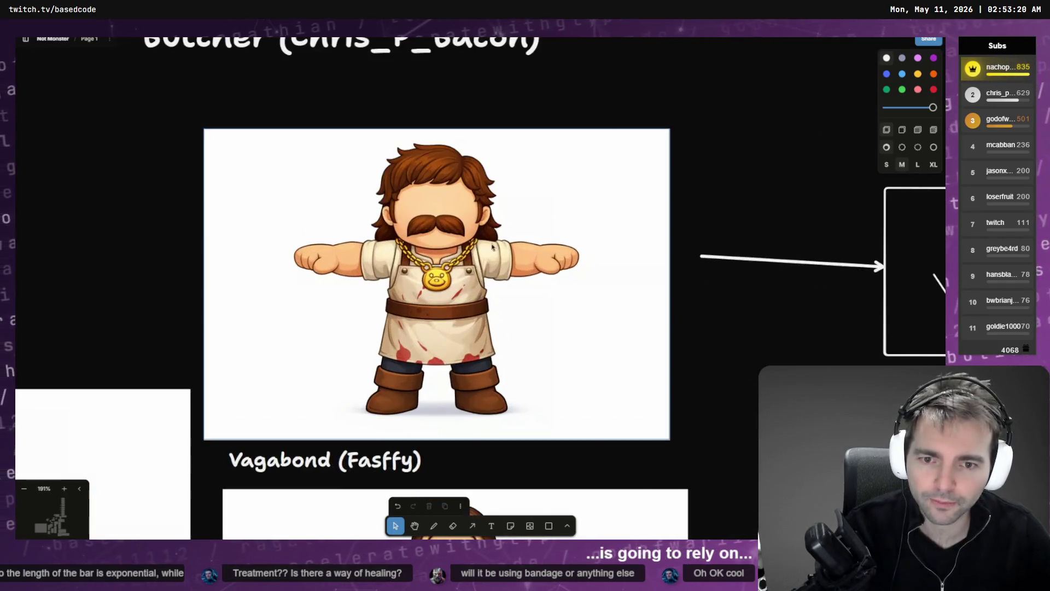
pyautogui.scroll(-10, 412, 293)
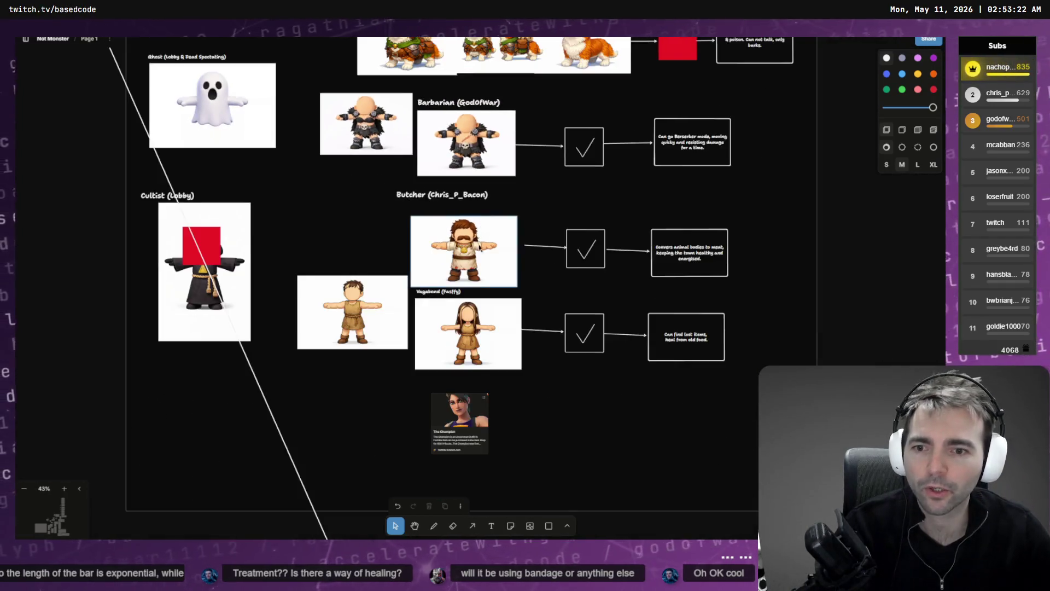
pyautogui.scroll(5, 520, 370)
pyautogui.scroll(3, 511, 147)
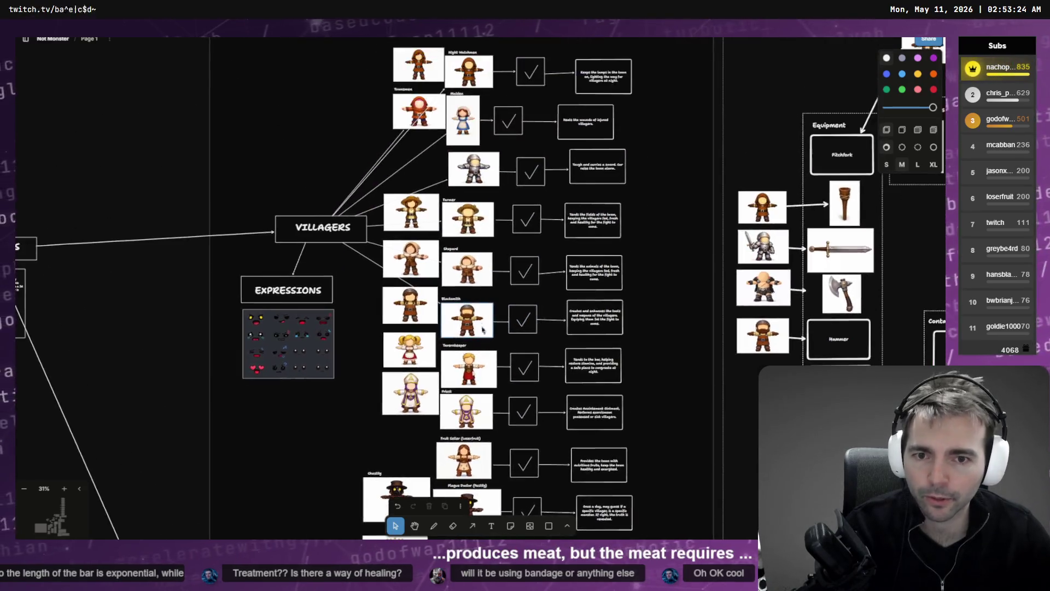
pyautogui.scroll(10, 402, 208)
pyautogui.scroll(5, 402, 208)
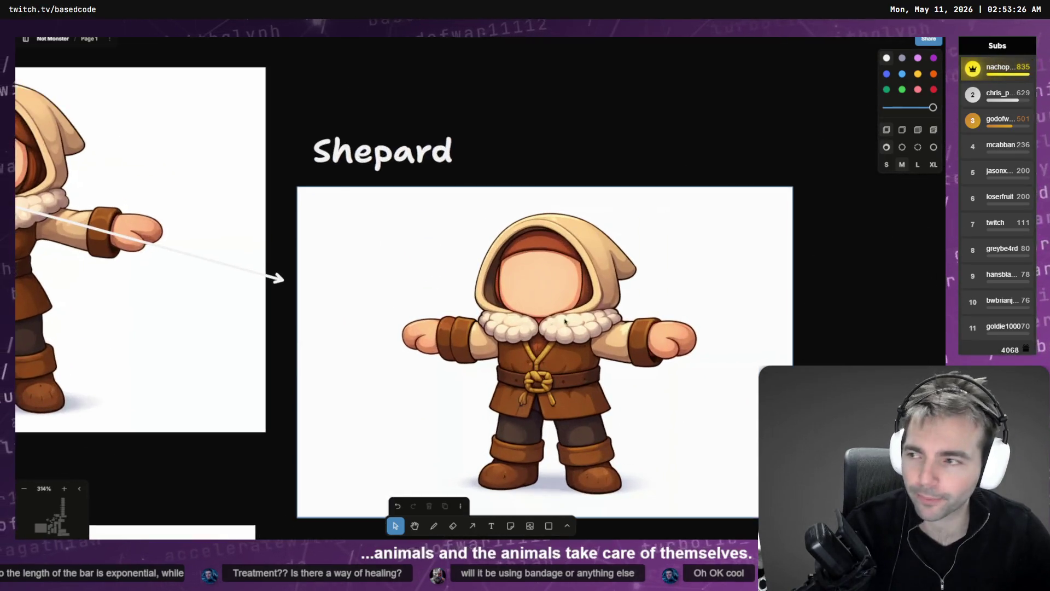
pyautogui.scroll(-4, 438, 246)
pyautogui.hscroll(3, 465, 273)
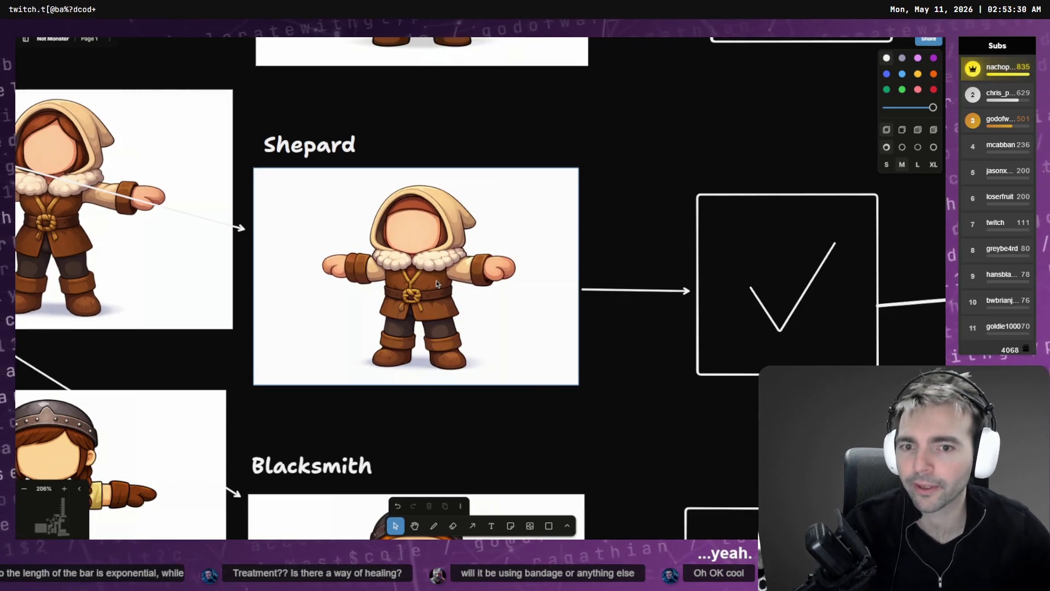
pyautogui.scroll(-10, 432, 273)
pyautogui.scroll(3, 474, 156)
pyautogui.scroll(-15, 474, 157)
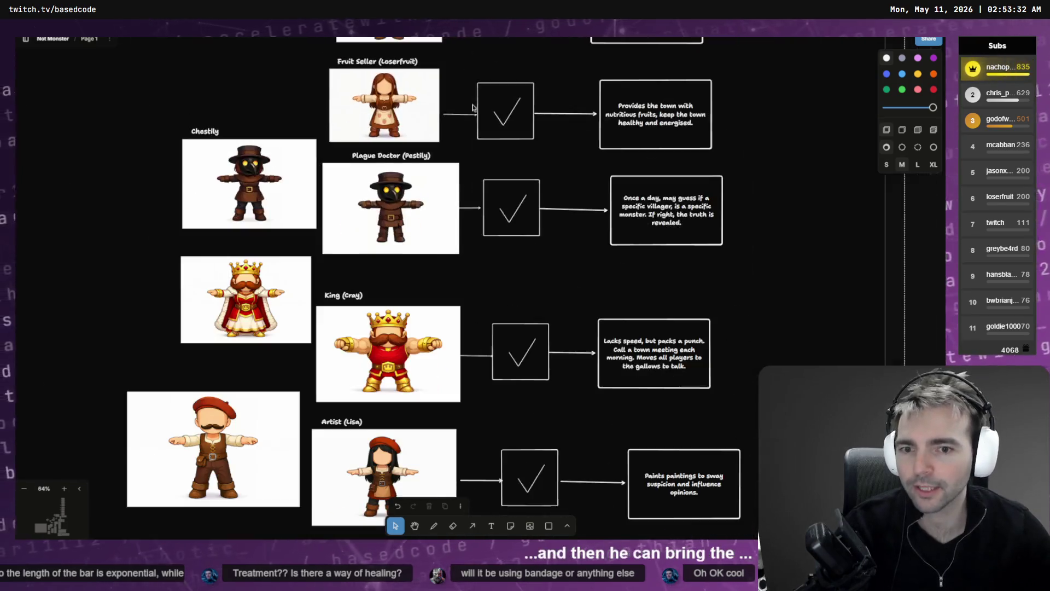
pyautogui.scroll(-6, 460, 414)
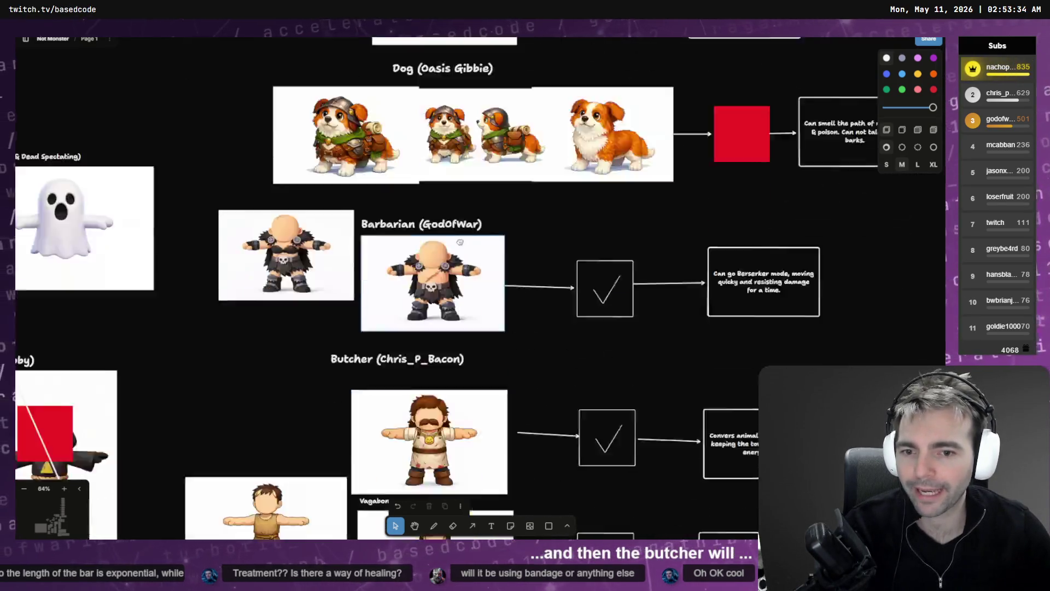
pyautogui.scroll(4, 454, 316)
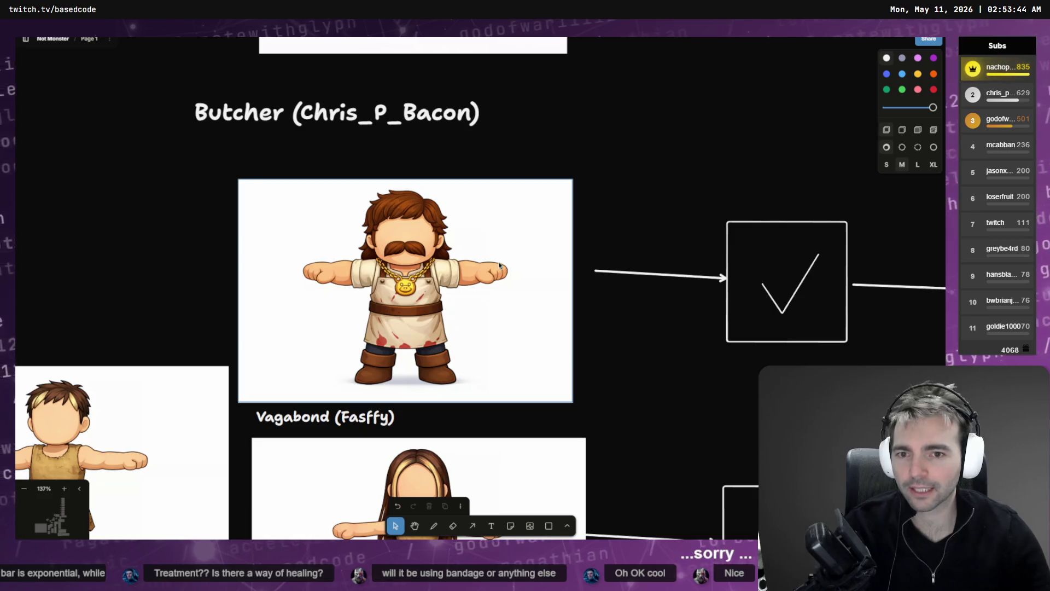
pyautogui.scroll(-10, 499, 266)
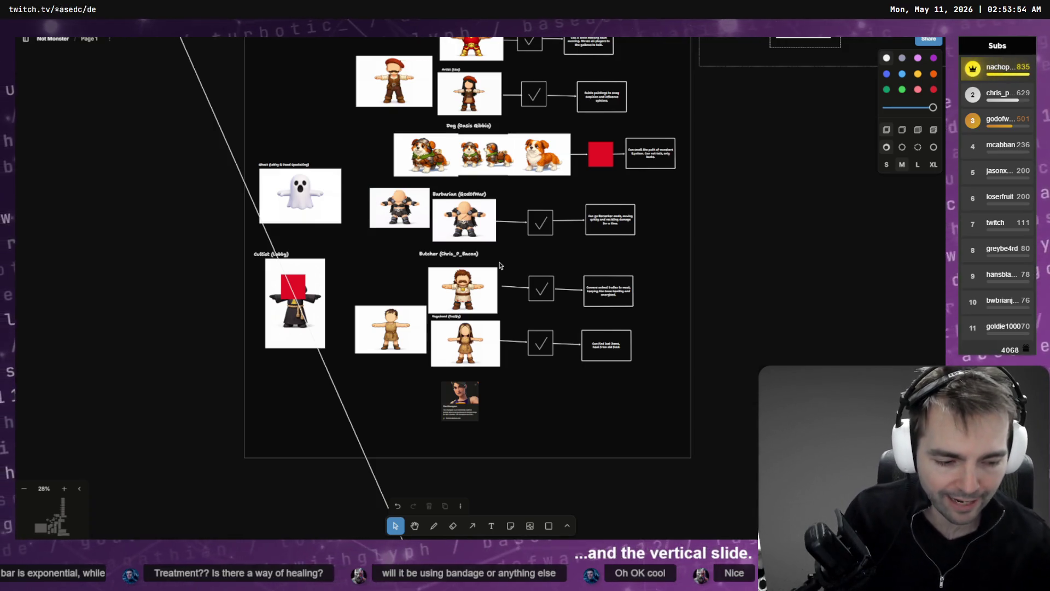
# Browse the Equipment, Harvestables and Containers groups, then move the Butcher image near the harvestables.
pyautogui.scroll(5, 581, 222)
pyautogui.scroll(5, 635, 262)
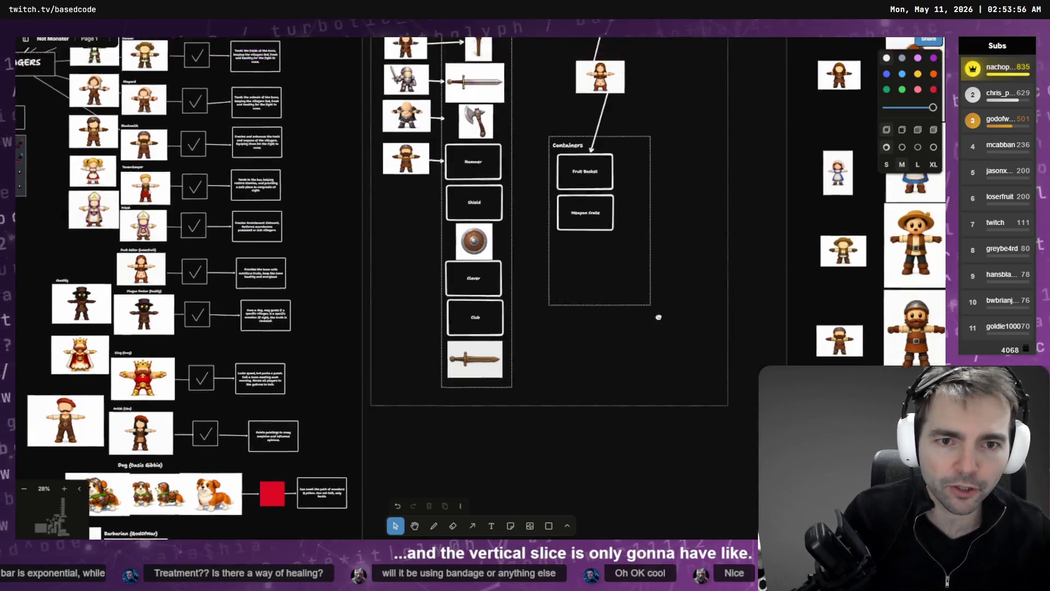
pyautogui.scroll(3, 635, 262)
pyautogui.scroll(-3, 647, 257)
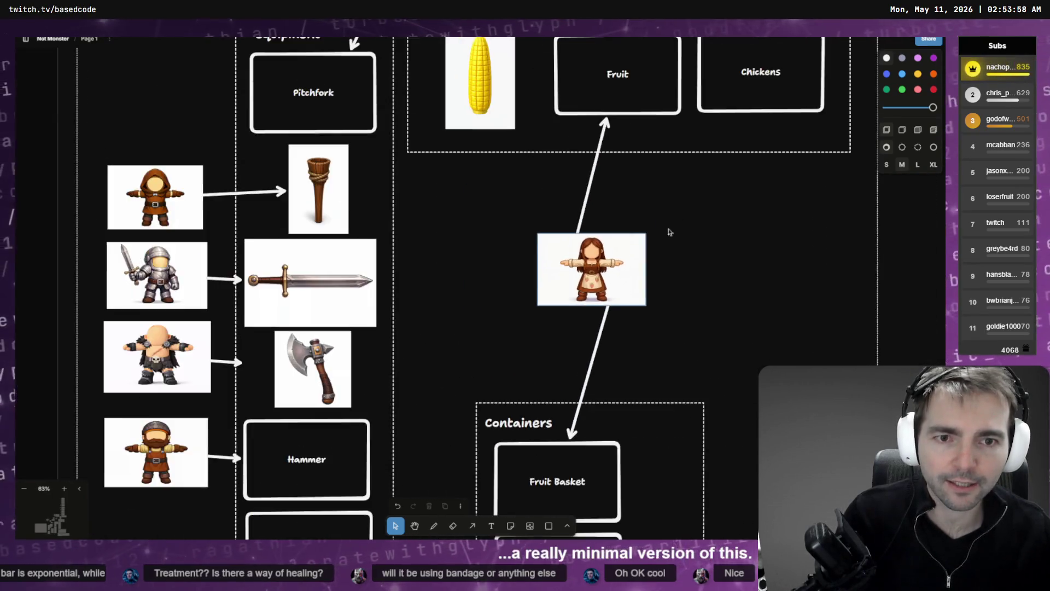
pyautogui.scroll(5, 668, 230)
pyautogui.scroll(-3, 617, 324)
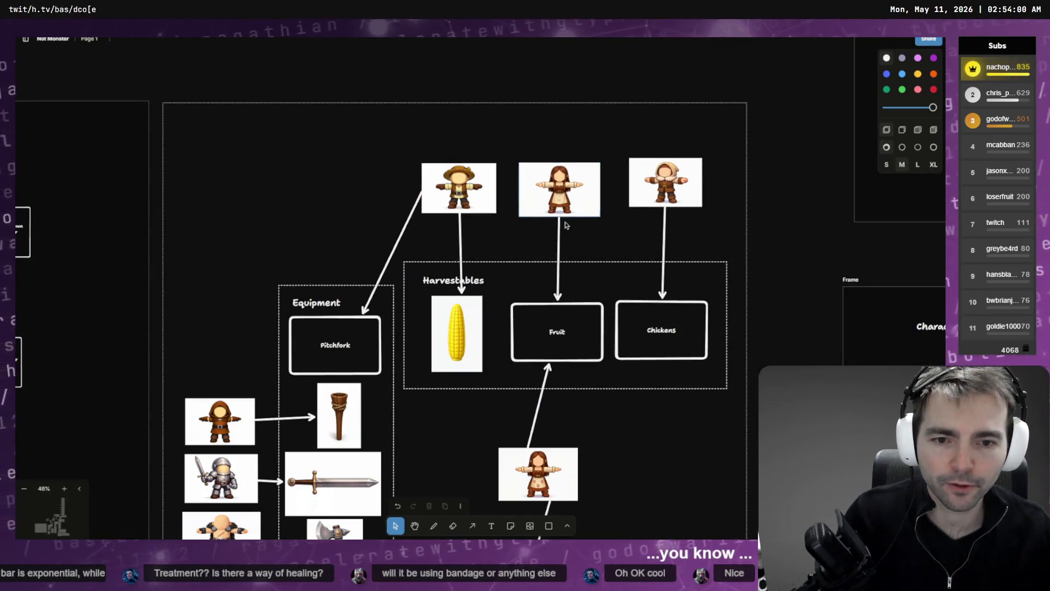
pyautogui.scroll(-5, 617, 324)
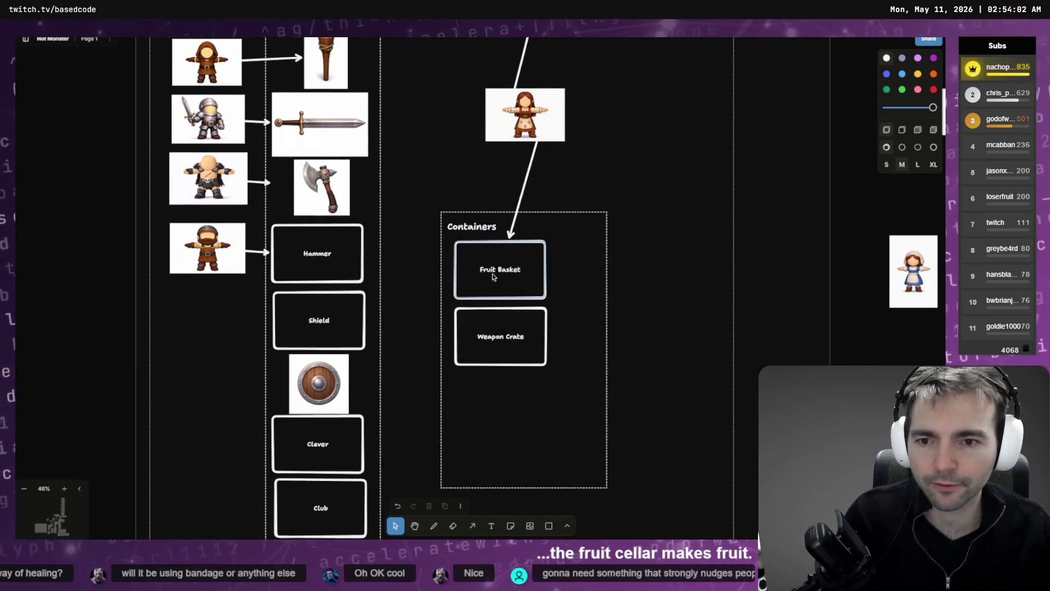
pyautogui.scroll(3, 547, 230)
pyautogui.scroll(3, 622, 160)
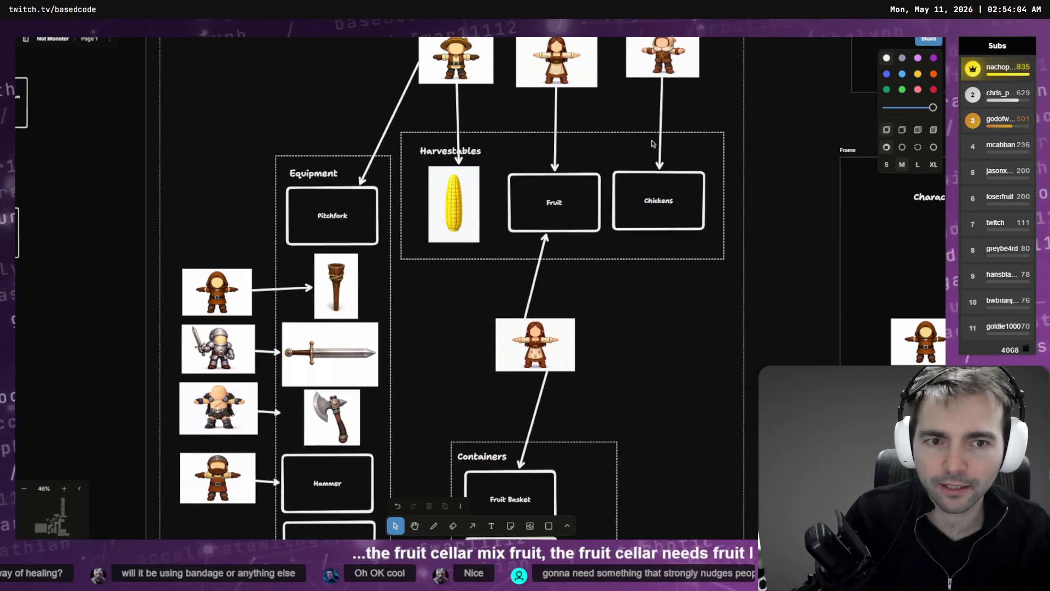
pyautogui.scroll(5, 668, 173)
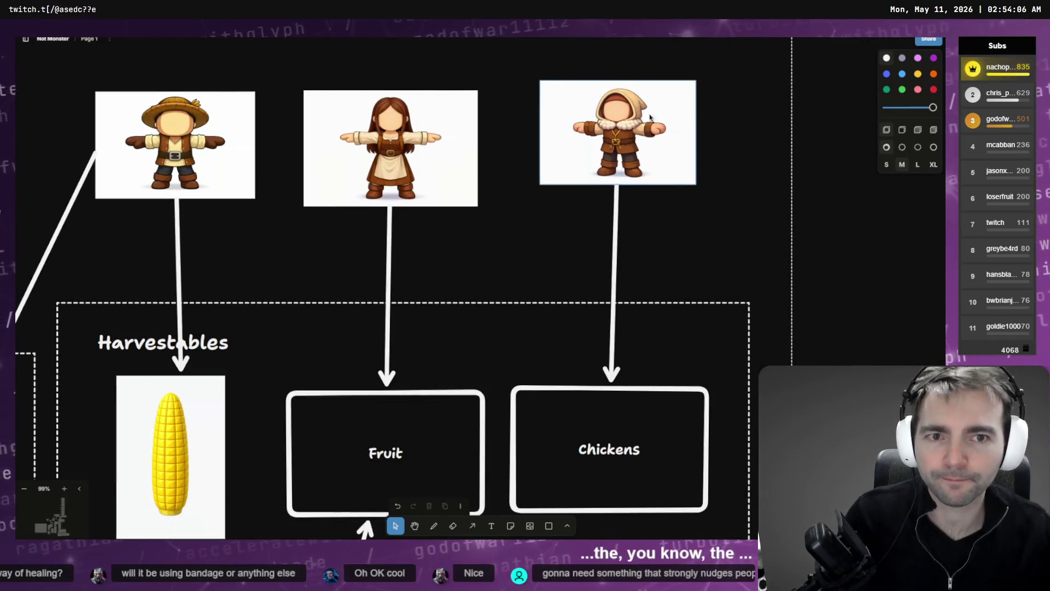
pyautogui.scroll(-5, 626, 158)
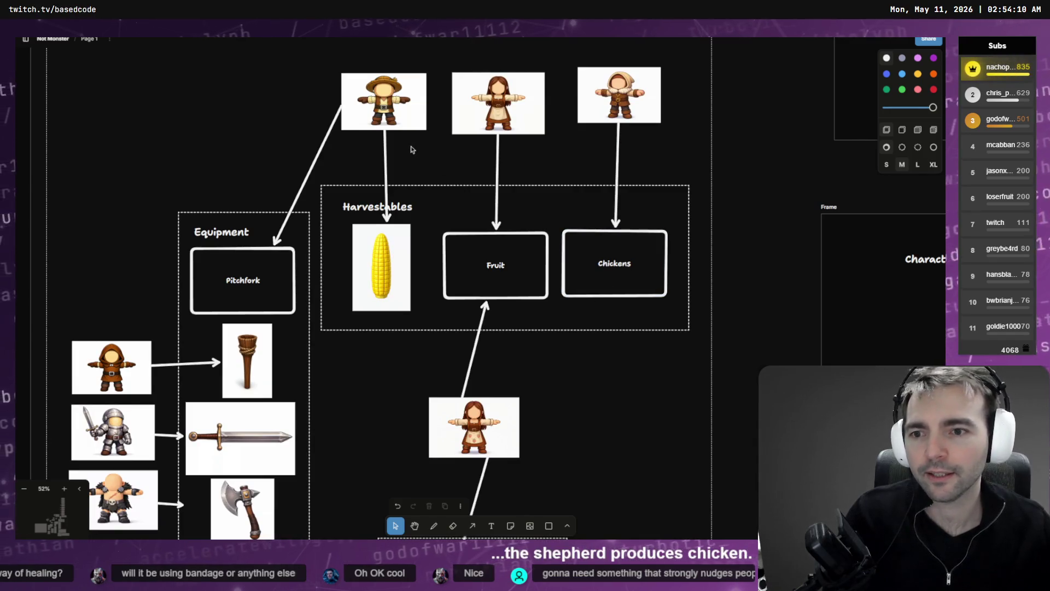
pyautogui.scroll(-5, 571, 289)
pyautogui.scroll(5, 629, 164)
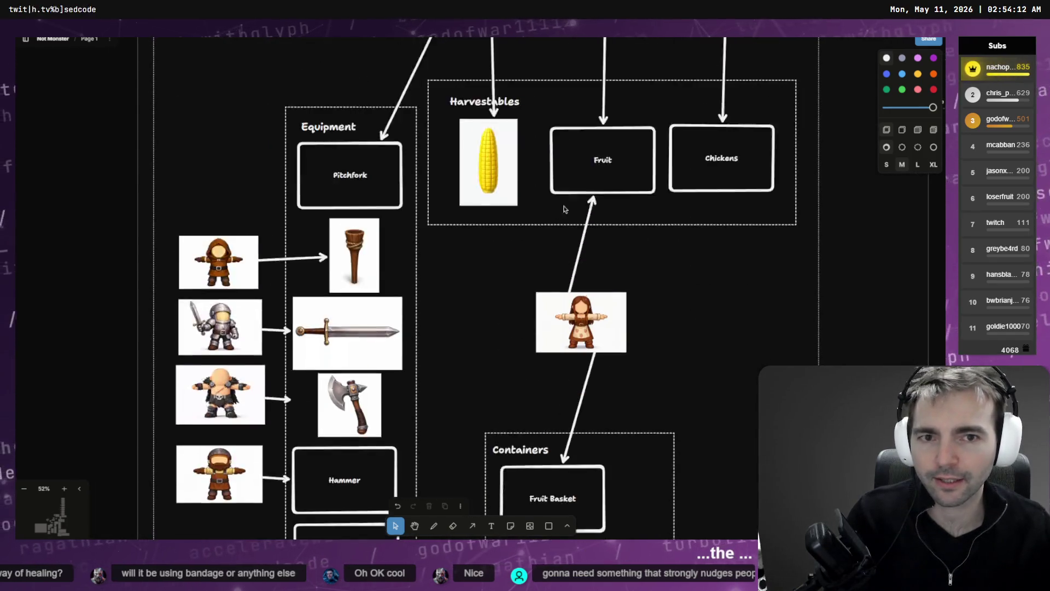
pyautogui.scroll(-5, 610, 204)
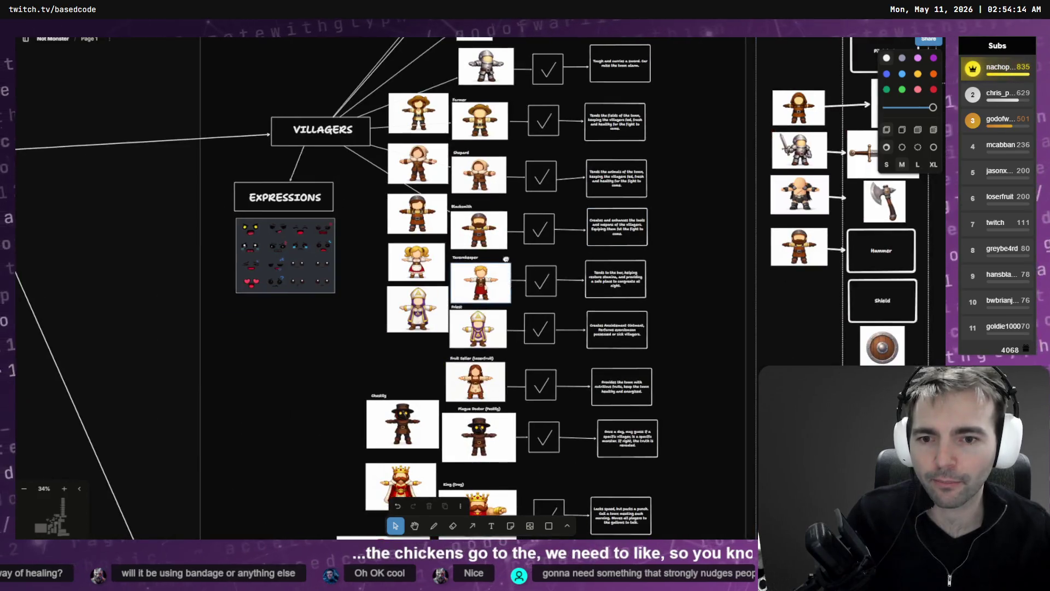
pyautogui.scroll(3, 534, 274)
pyautogui.scroll(-5, 534, 273)
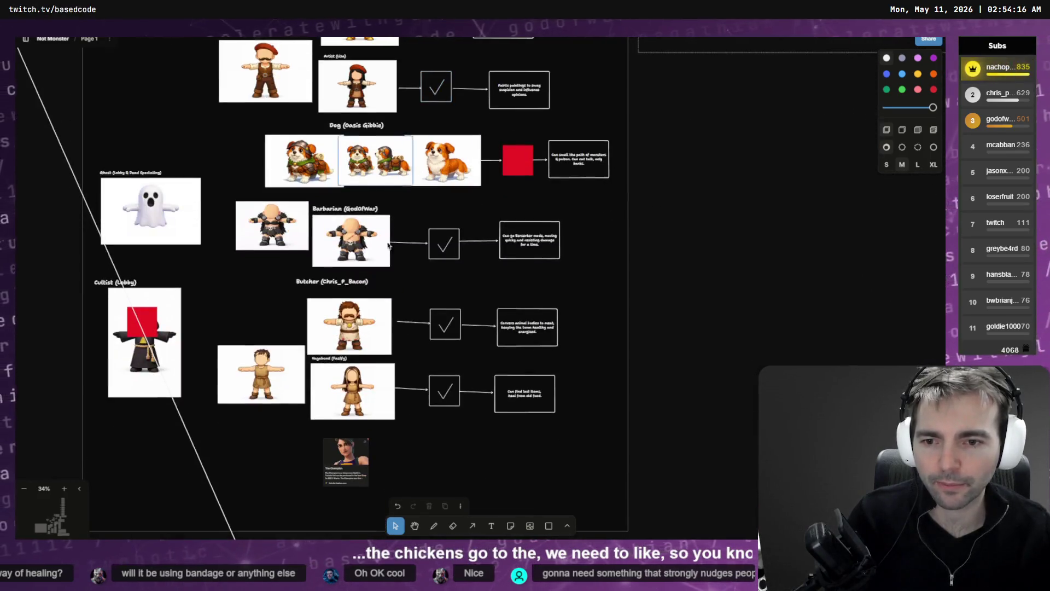
pyautogui.scroll(10, 750, 206)
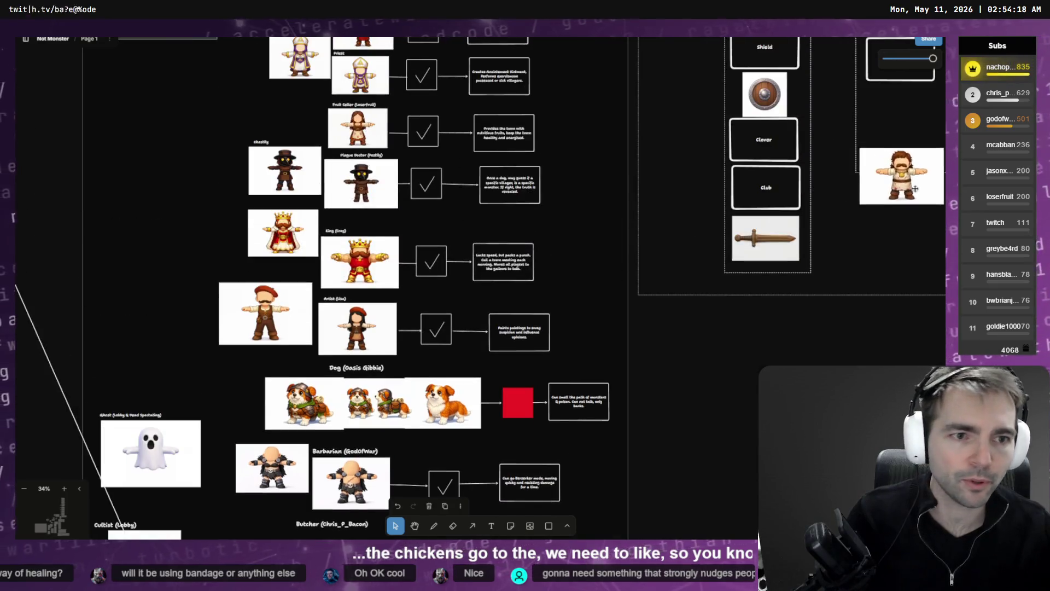
pyautogui.hscroll(10, 902, 191)
pyautogui.moveTo(489, 145)
pyautogui.mouseDown()
pyautogui.moveTo(520, 159)
pyautogui.moveTo(611, 153)
pyautogui.moveTo(597, 270)
pyautogui.mouseUp()
pyautogui.scroll(3, 611, 153)
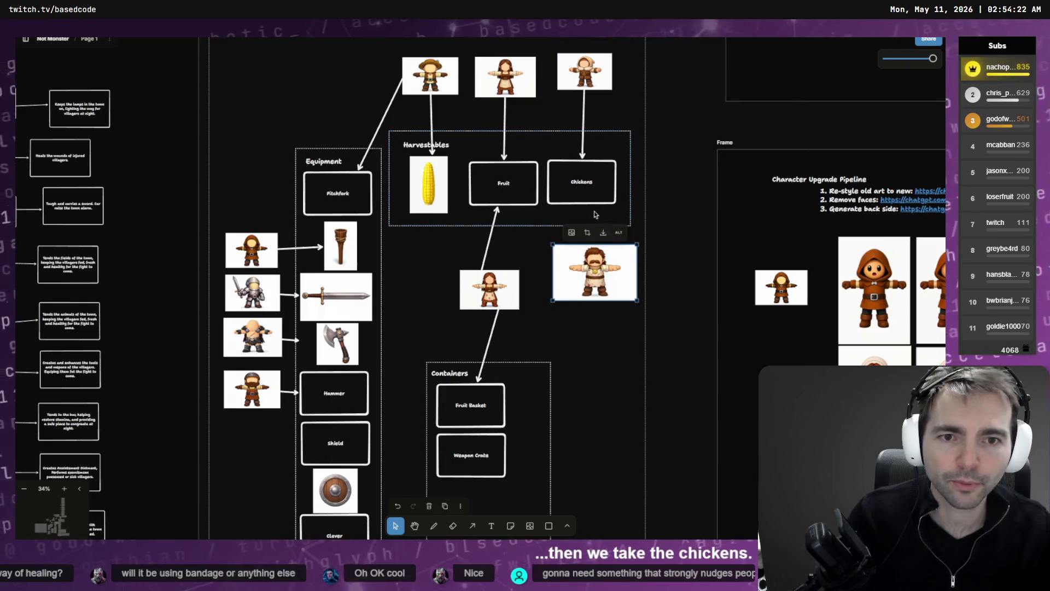
pyautogui.press('a')
pyautogui.moveTo(584, 186)
pyautogui.mouseDown()
pyautogui.moveTo(601, 249)
pyautogui.moveTo(596, 216)
pyautogui.mouseUp()
pyautogui.scroll(2, 711, 246)
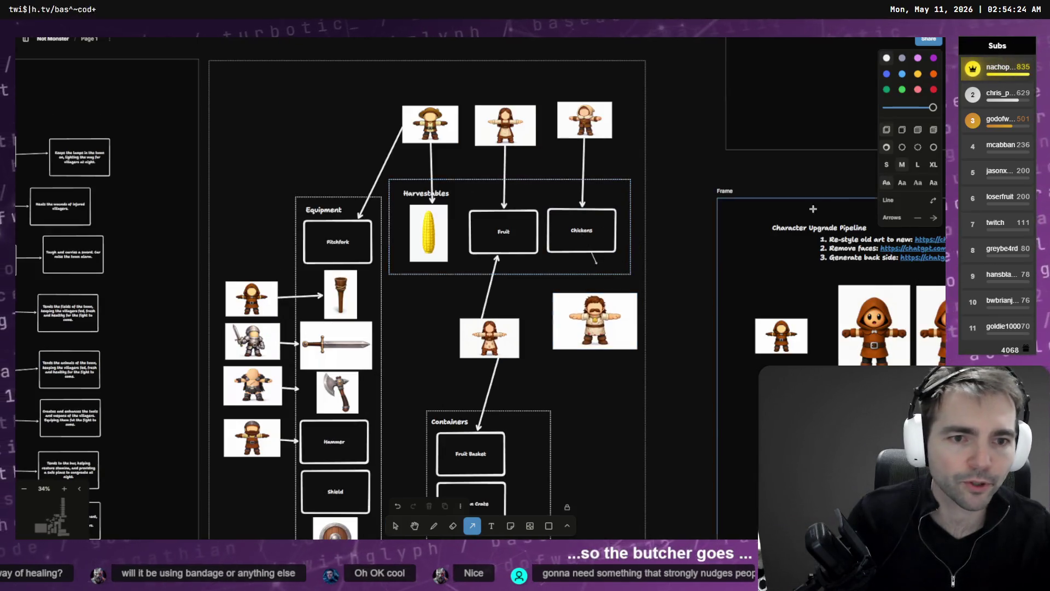
pyautogui.hotkey('ctrl', 'z')
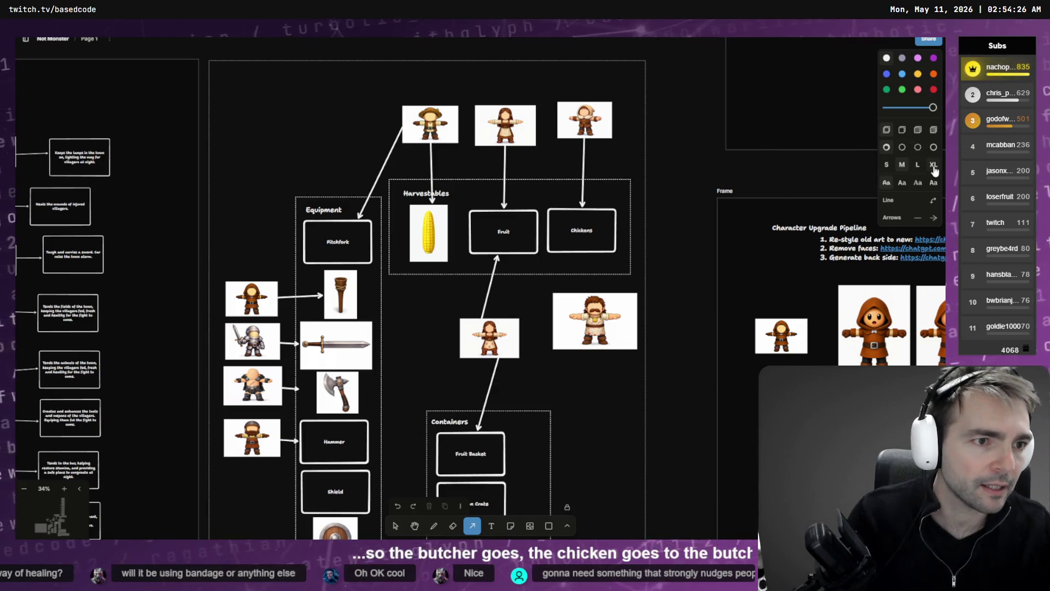
pyautogui.click(934, 167)
pyautogui.moveTo(585, 250); pyautogui.dragTo(599, 310)
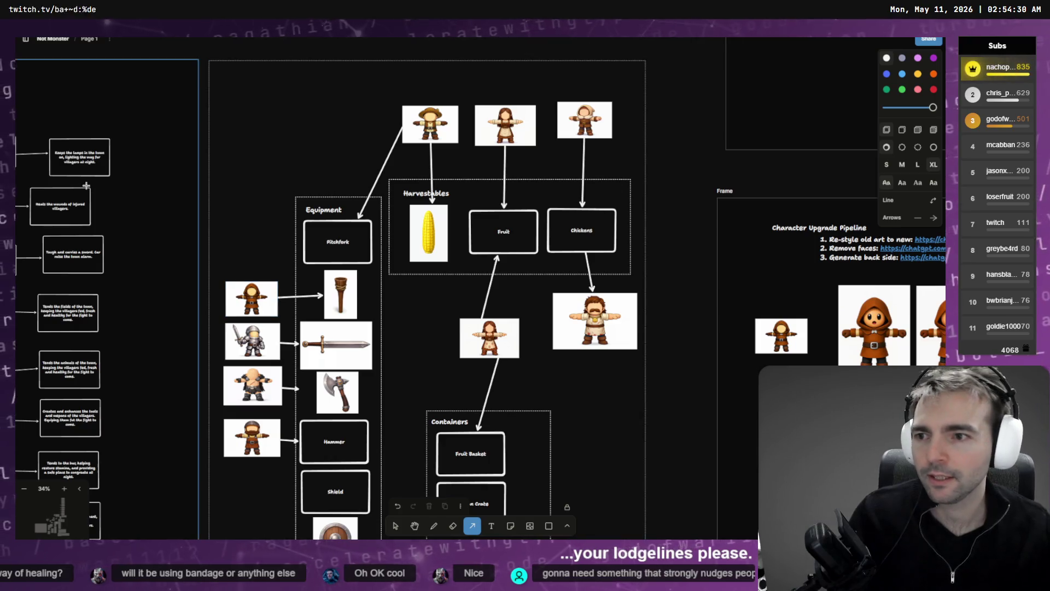
pyautogui.scroll(-5, 358, 392)
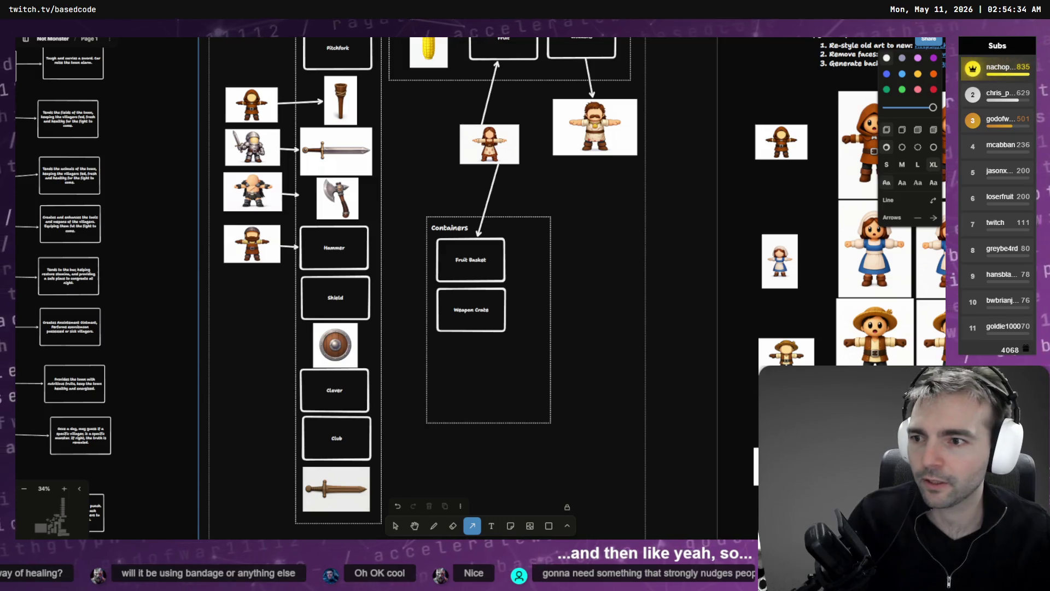
pyautogui.click(396, 528)
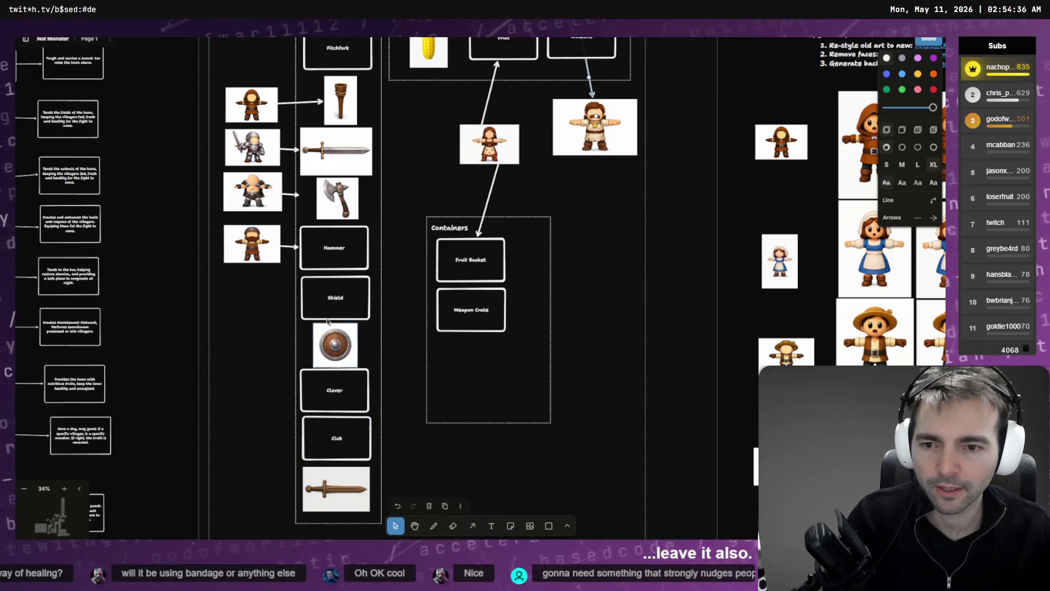
pyautogui.click(359, 377)
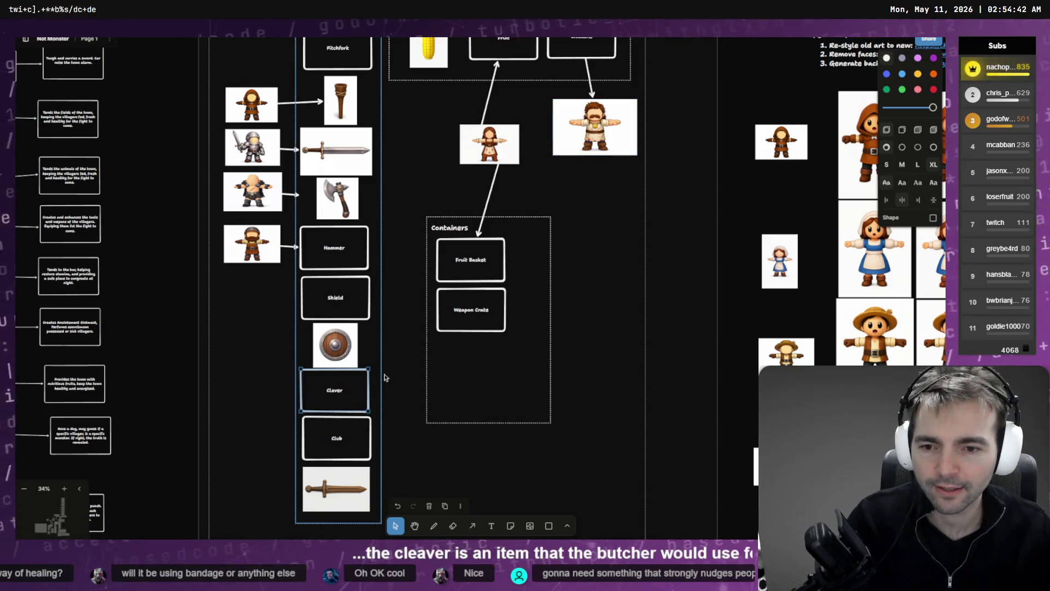
pyautogui.press('a')
pyautogui.moveTo(389, 361)
pyautogui.mouseDown()
pyautogui.moveTo(604, 159)
pyautogui.moveTo(591, 158)
pyautogui.mouseUp()
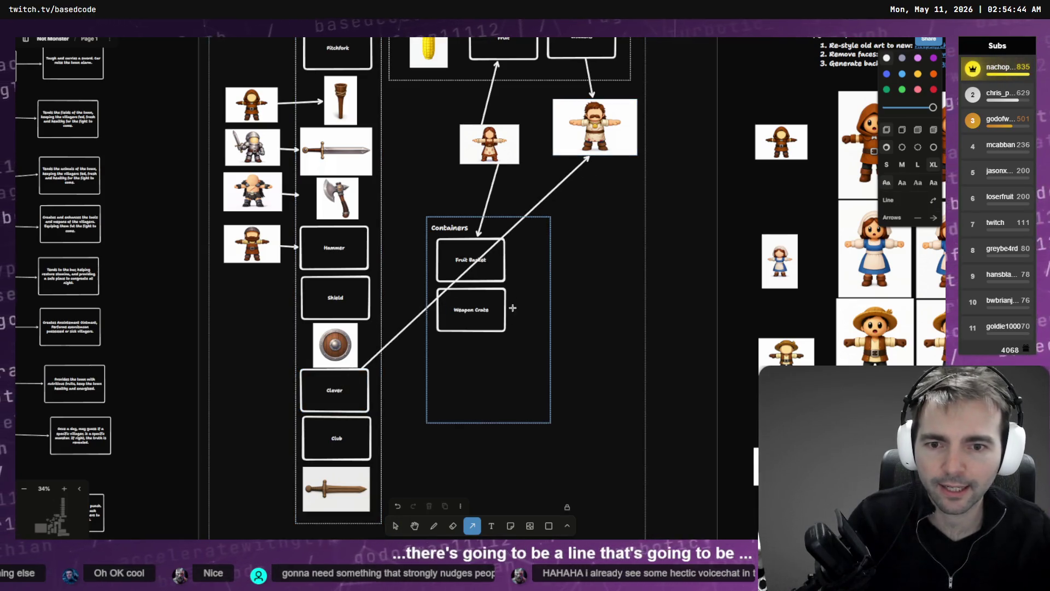
pyautogui.hotkey('ctrl', 'z')
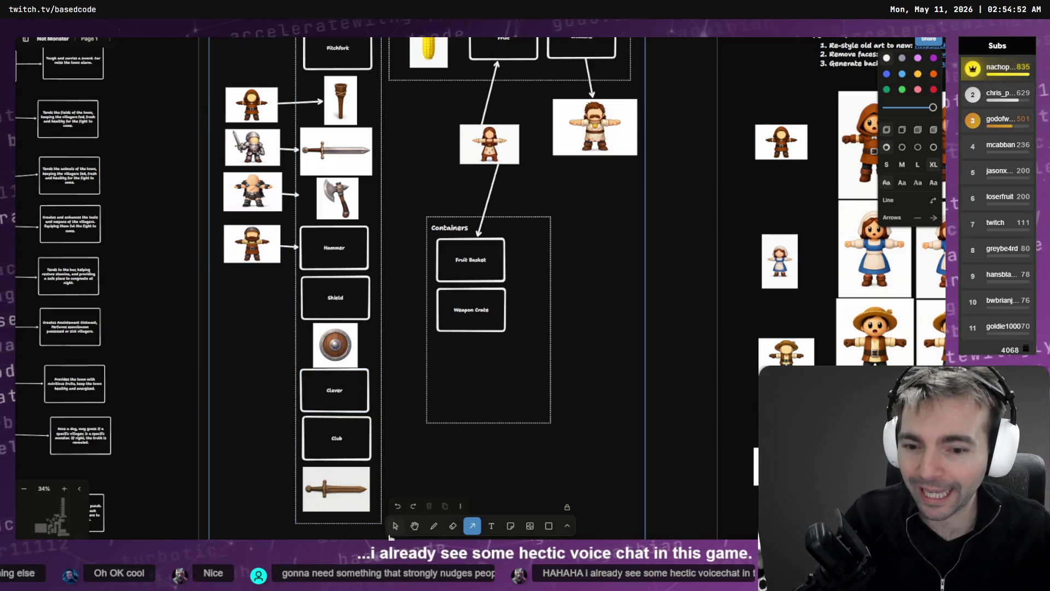
pyautogui.press('Escape')
pyautogui.scroll(-5, 298, 208)
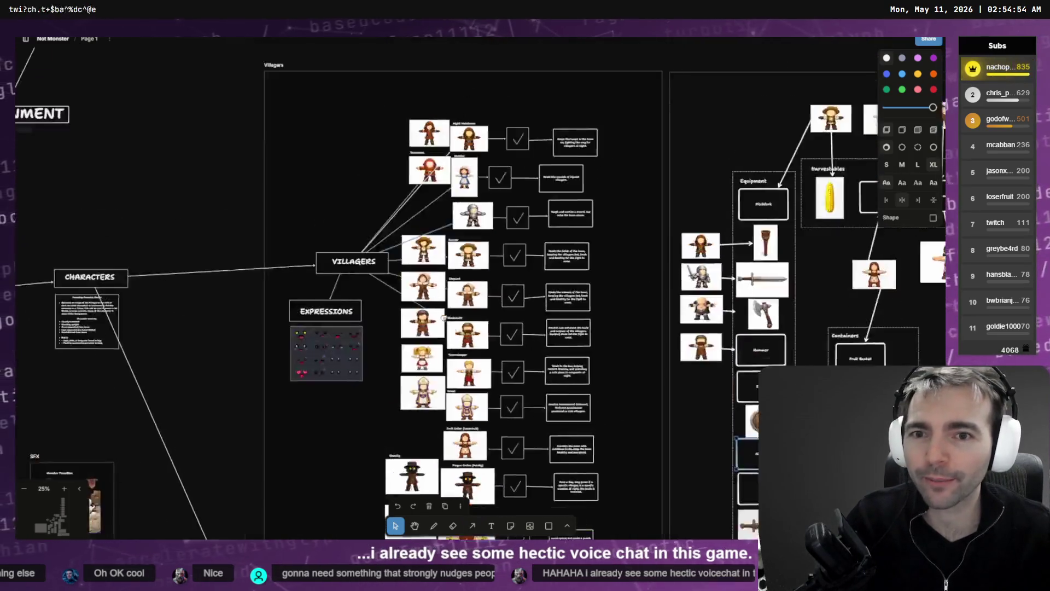
pyautogui.scroll(4, 549, 256)
pyautogui.scroll(10, 549, 256)
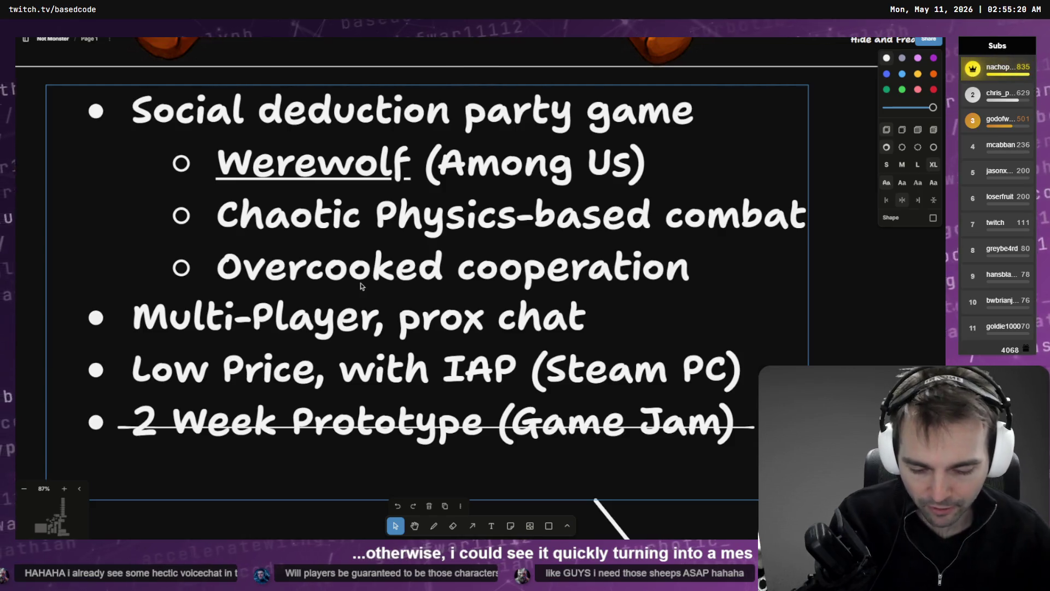
pyautogui.scroll(-5, 356, 268)
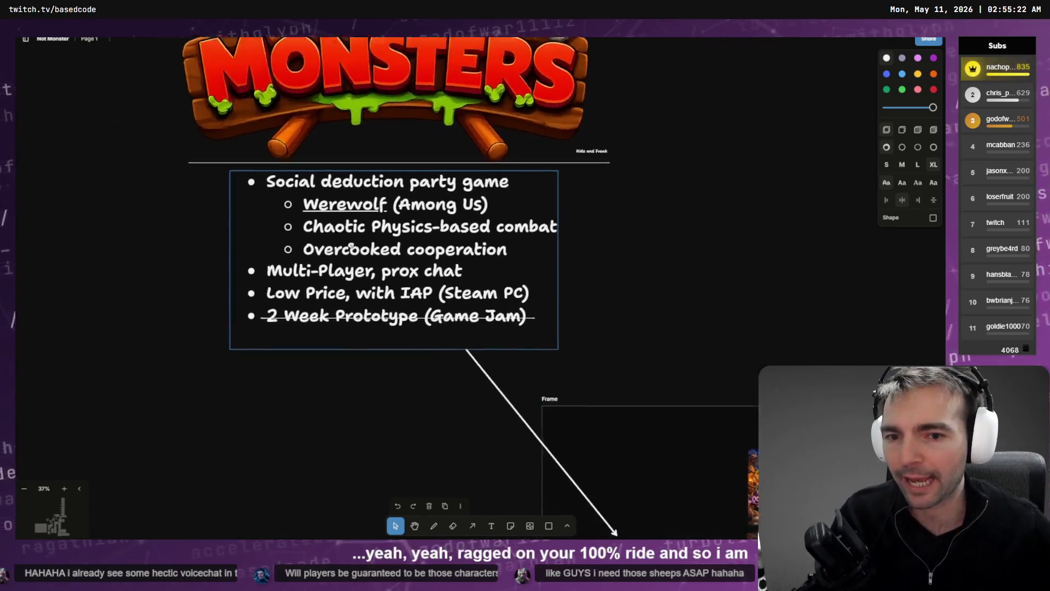
pyautogui.scroll(-5, 351, 246)
pyautogui.hscroll(10, 556, 288)
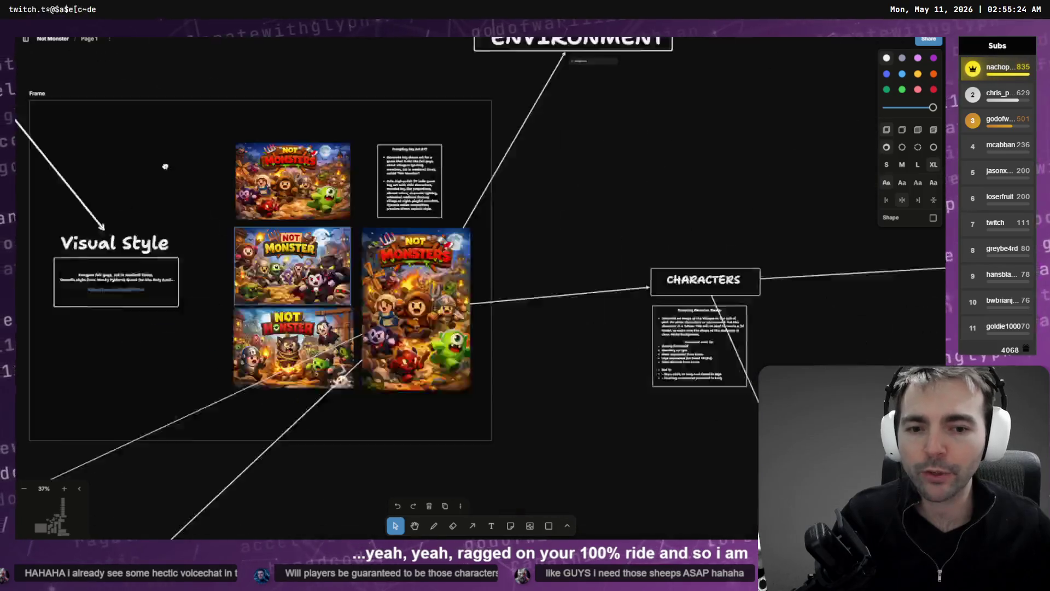
pyautogui.scroll(-3, 345, 283)
pyautogui.hscroll(7, 345, 284)
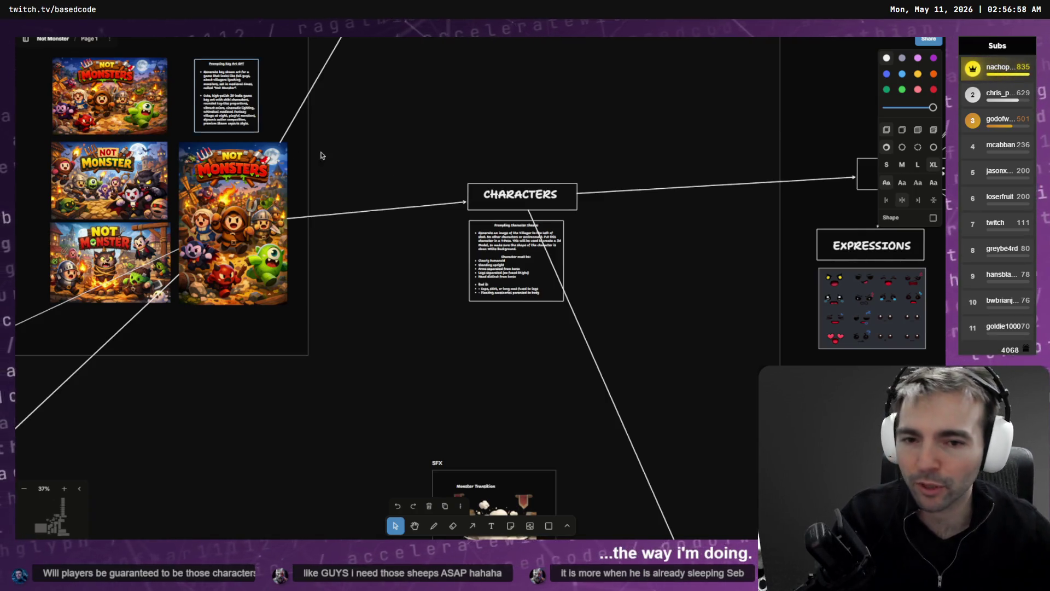
pyautogui.click(398, 287)
pyautogui.moveTo(520, 337); pyautogui.dragTo(303, 239)
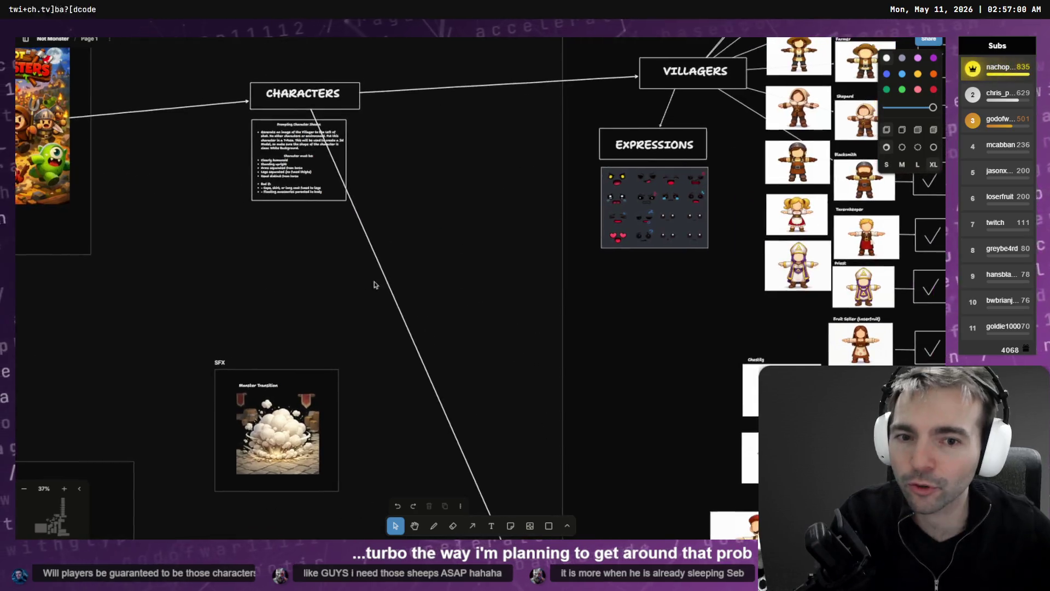
pyautogui.scroll(5, 308, 262)
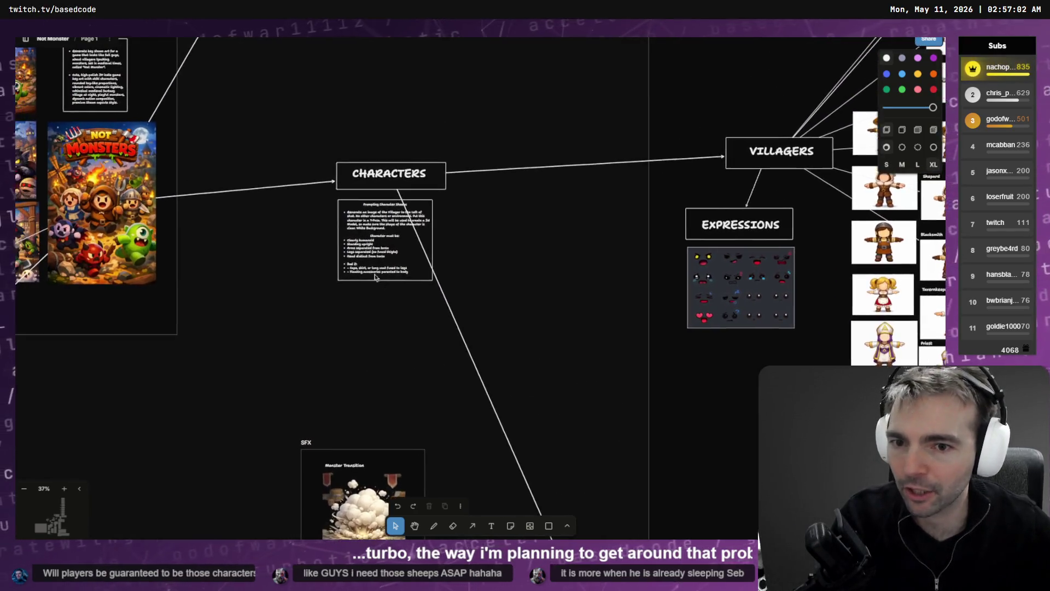
pyautogui.scroll(1, 303, 296)
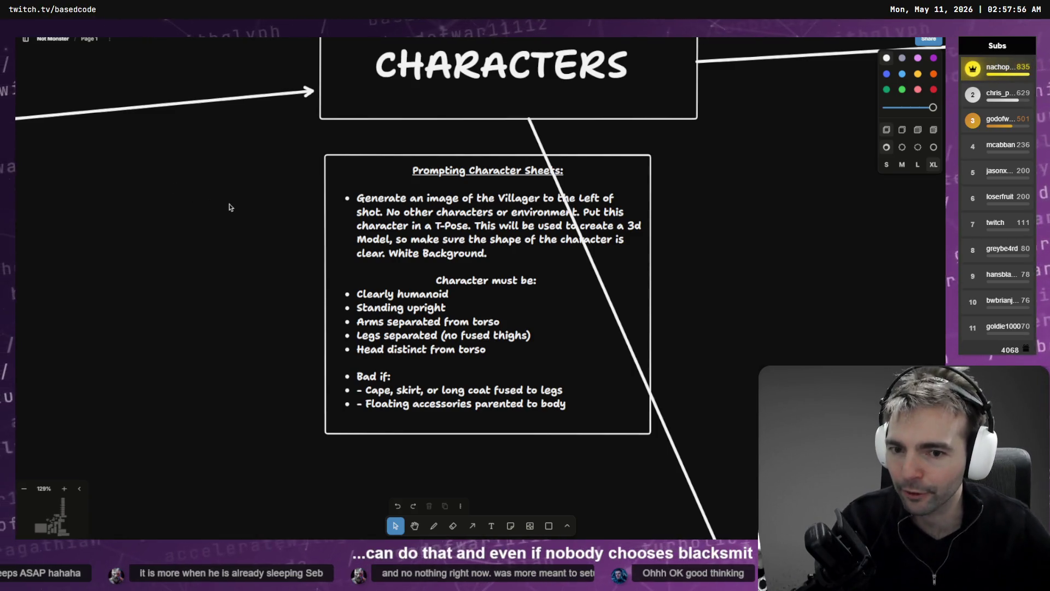
pyautogui.scroll(-3, 235, 221)
pyautogui.scroll(-2, 248, 253)
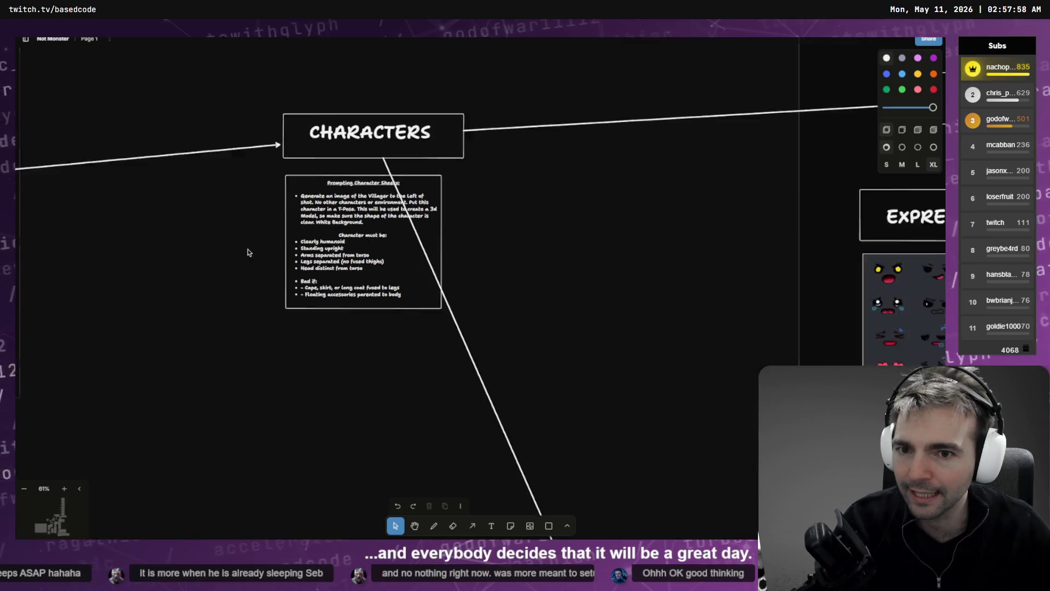
pyautogui.scroll(-5, 247, 252)
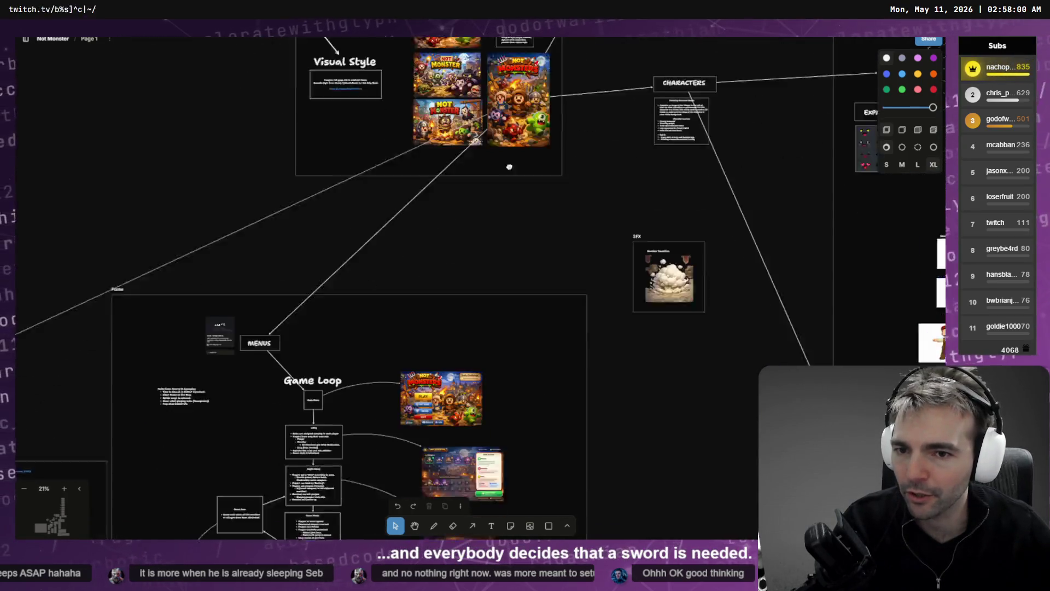
pyautogui.scroll(5, 521, 303)
pyautogui.scroll(-3, 602, 224)
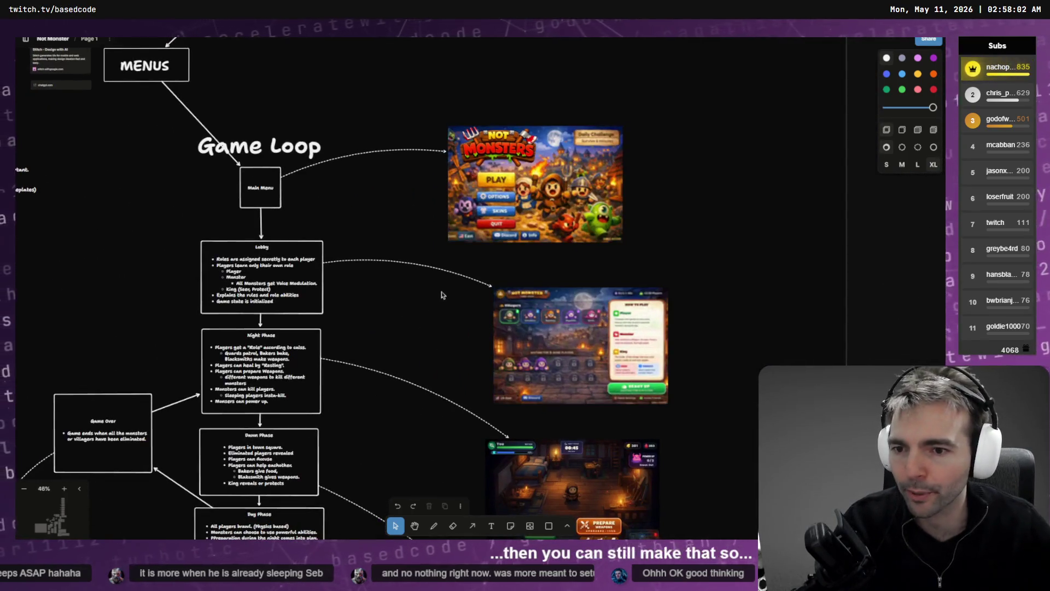
pyautogui.scroll(4, 415, 273)
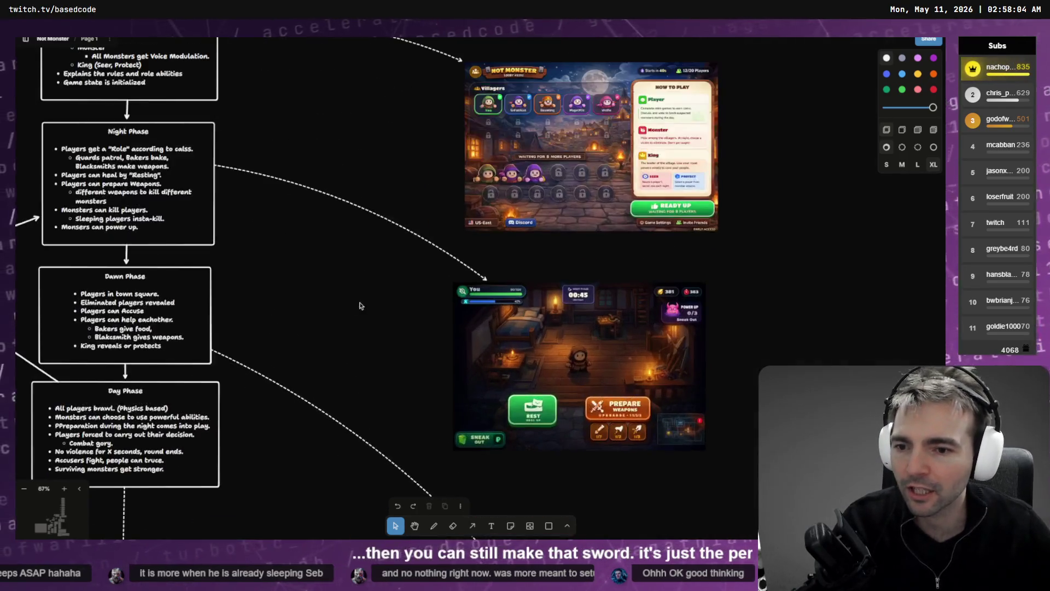
pyautogui.moveTo(279, 288)
pyautogui.mouseDown()
pyautogui.moveTo(493, 378)
pyautogui.moveTo(561, 263)
pyautogui.mouseUp()
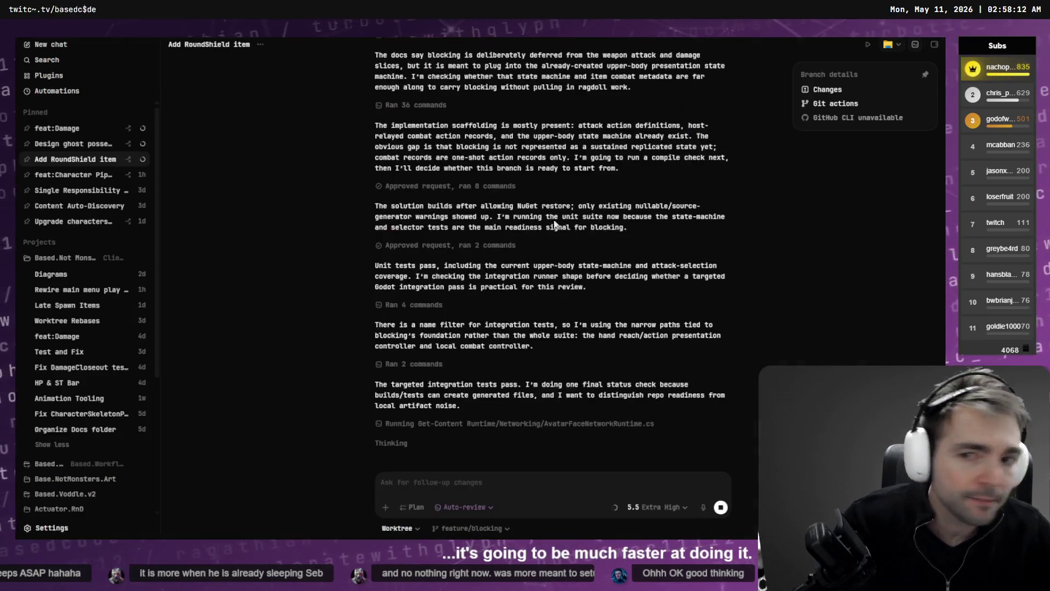
# Review the feat:Damage chat's passed validation and 11 changed files, then bring Godot forward.
pyautogui.click(71, 129)
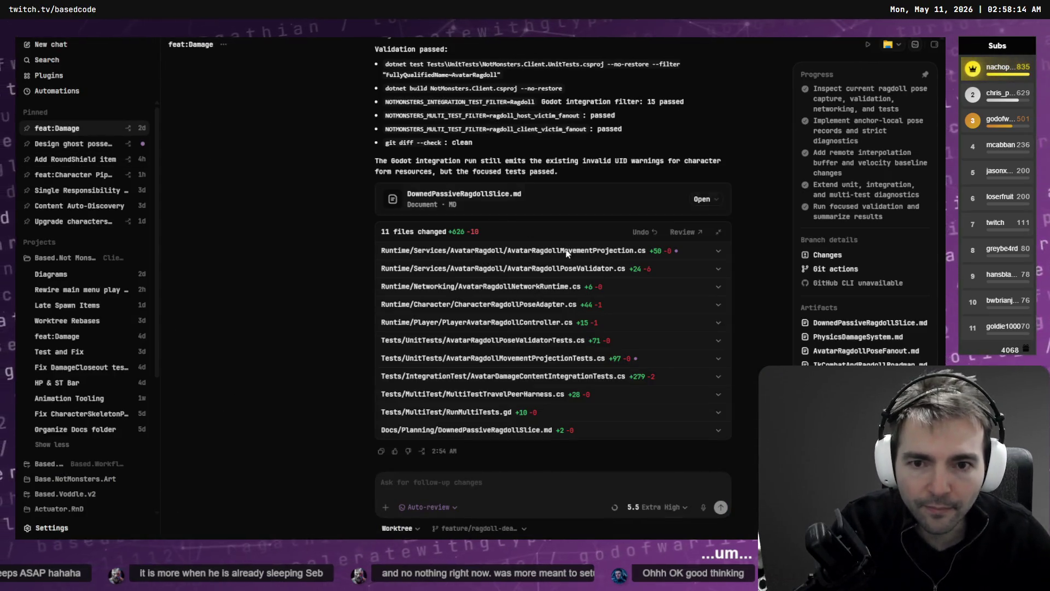
pyautogui.scroll(5, 568, 254)
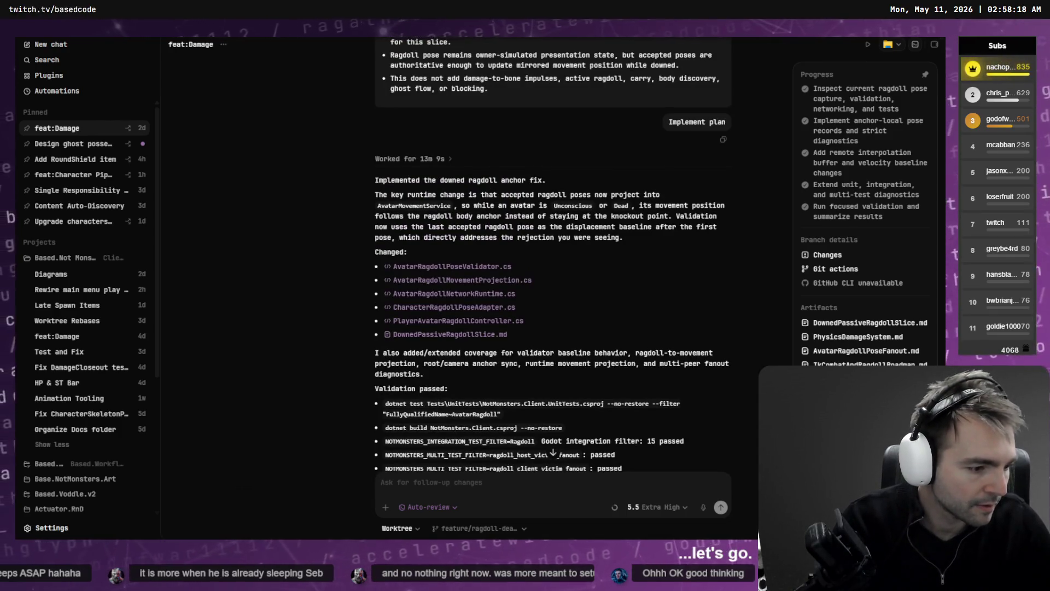
pyautogui.hotkey('alt', 'Tab')
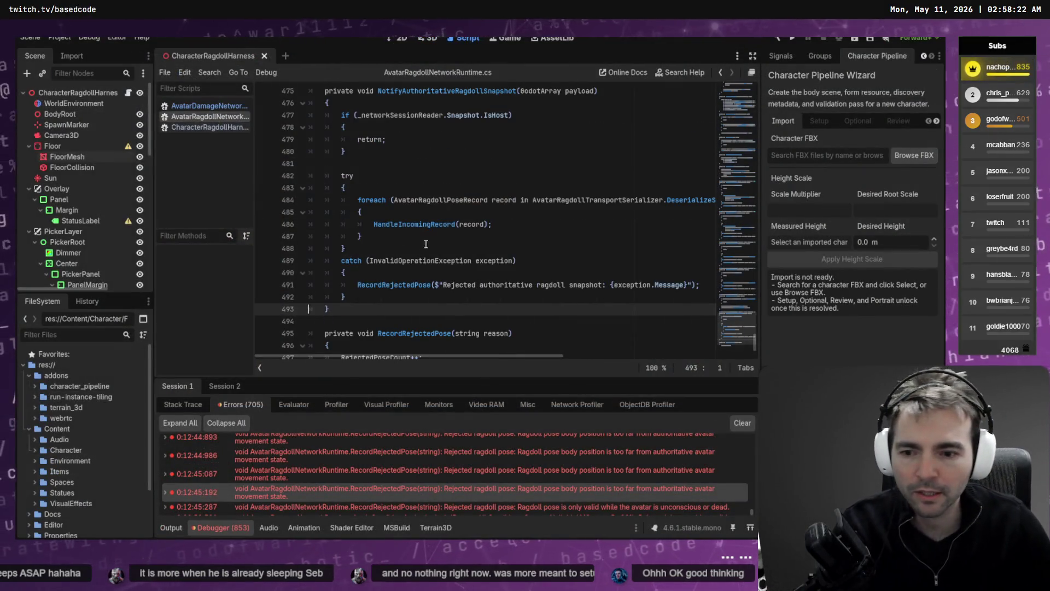
# Clear the debugger's error list and rebuild and launch the game in two instances with F5.
pyautogui.click(743, 423)
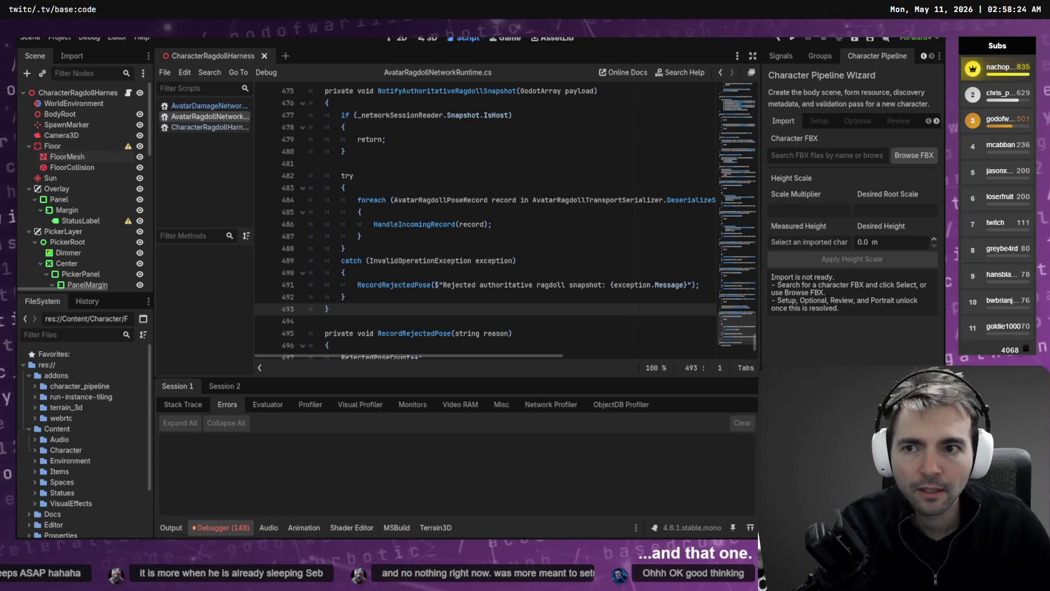
pyautogui.press('F5')
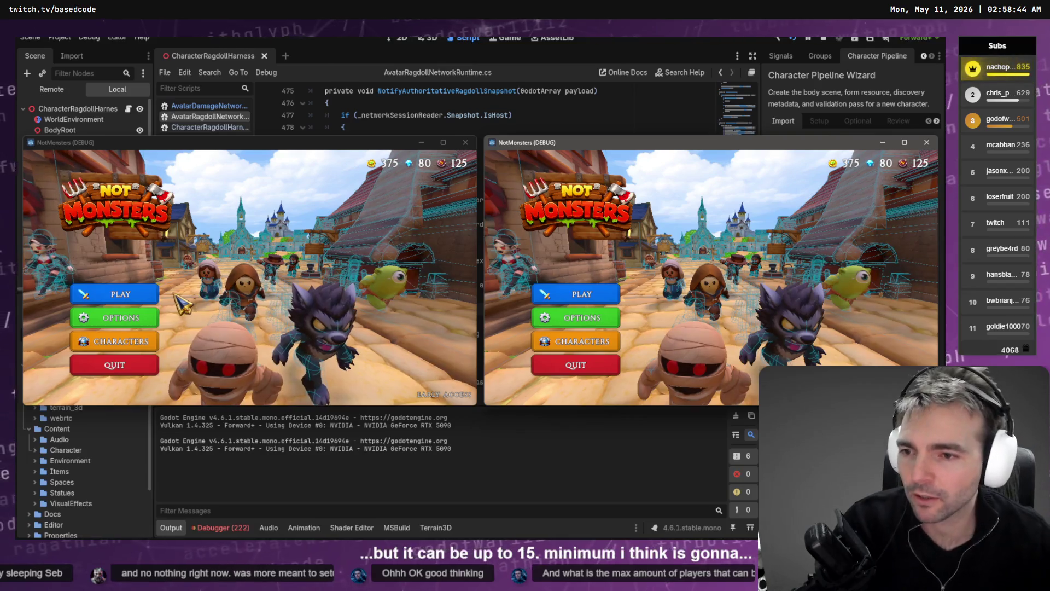
# Start online matchmaking in the left game window and join the match from the right one.
pyautogui.click(143, 295)
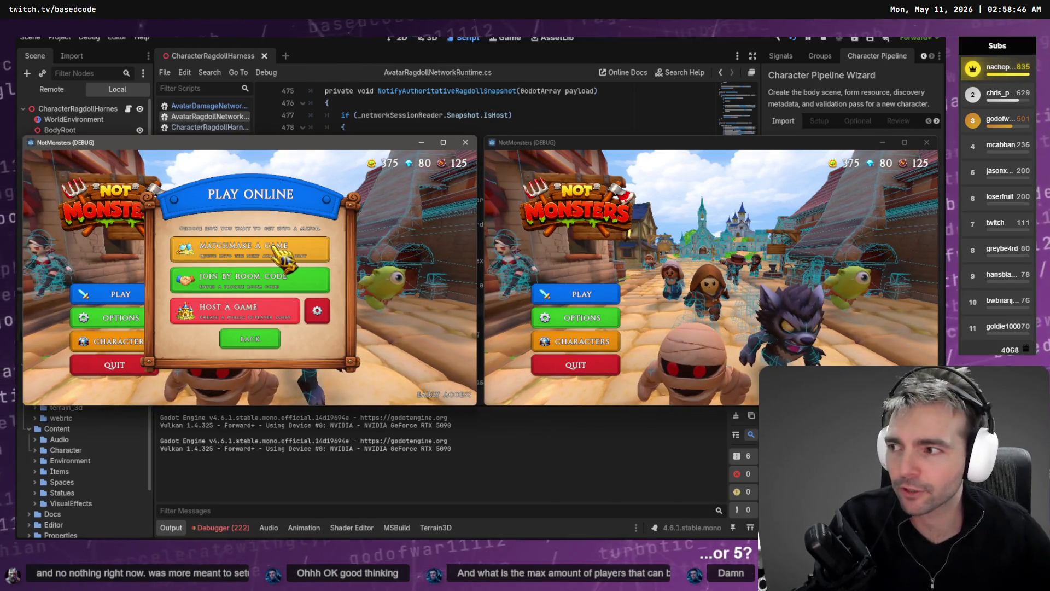
pyautogui.click(284, 255)
pyautogui.click(579, 295)
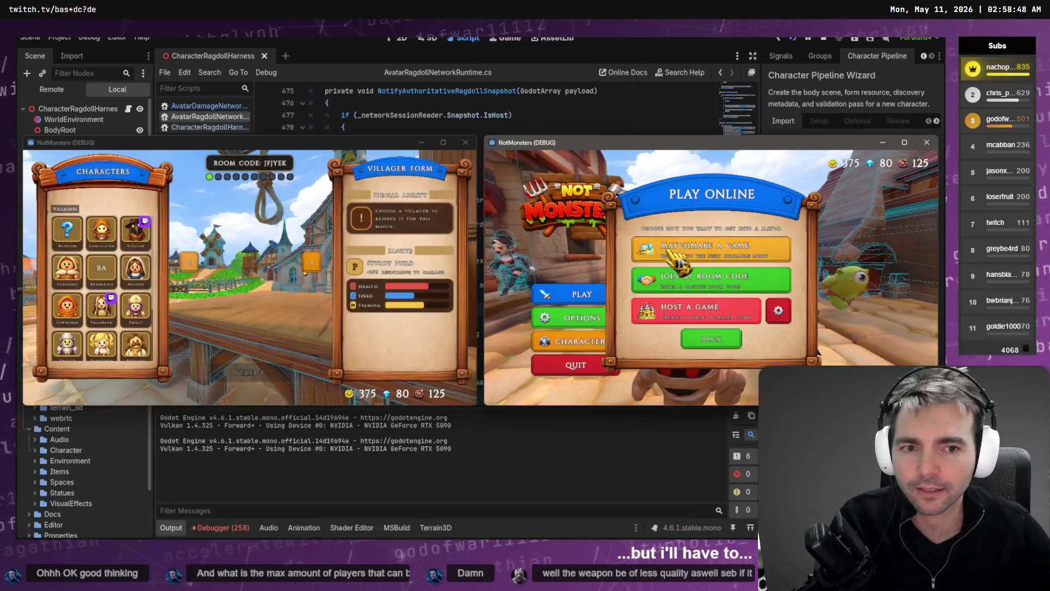
pyautogui.click(711, 246)
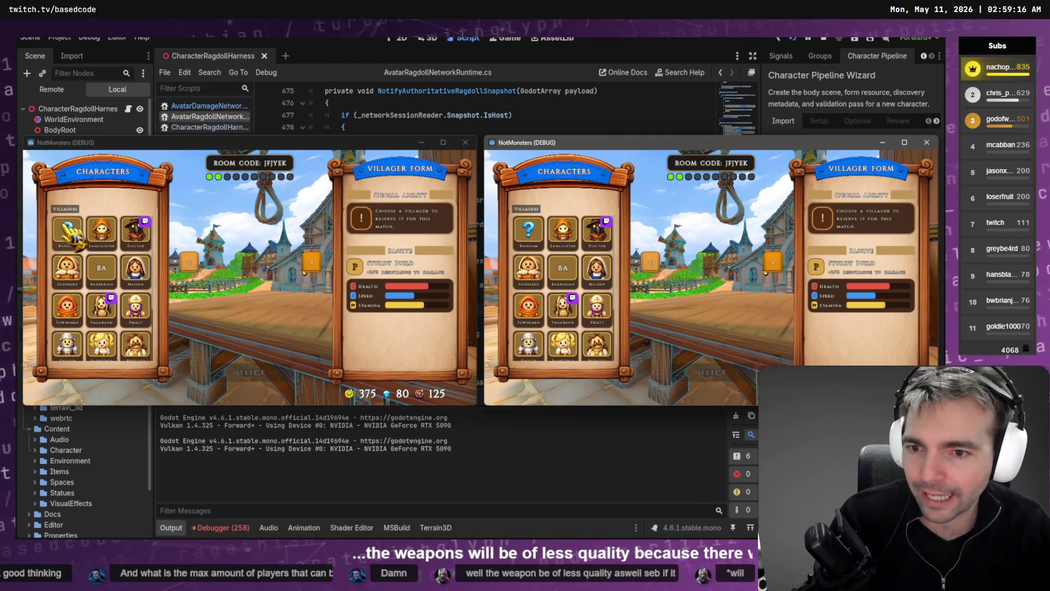
# Choose Blacksmith for the left player and Butcher for the right, then Cyclops as the monster.
pyautogui.click(136, 305)
pyautogui.scroll(-2, 110, 276)
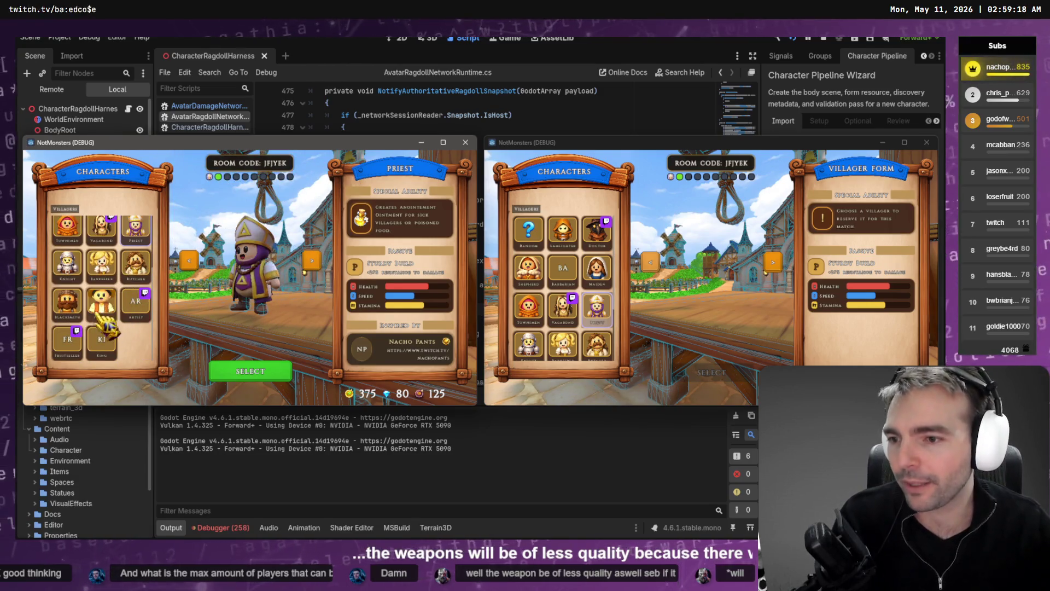
pyautogui.scroll(-2, 595, 329)
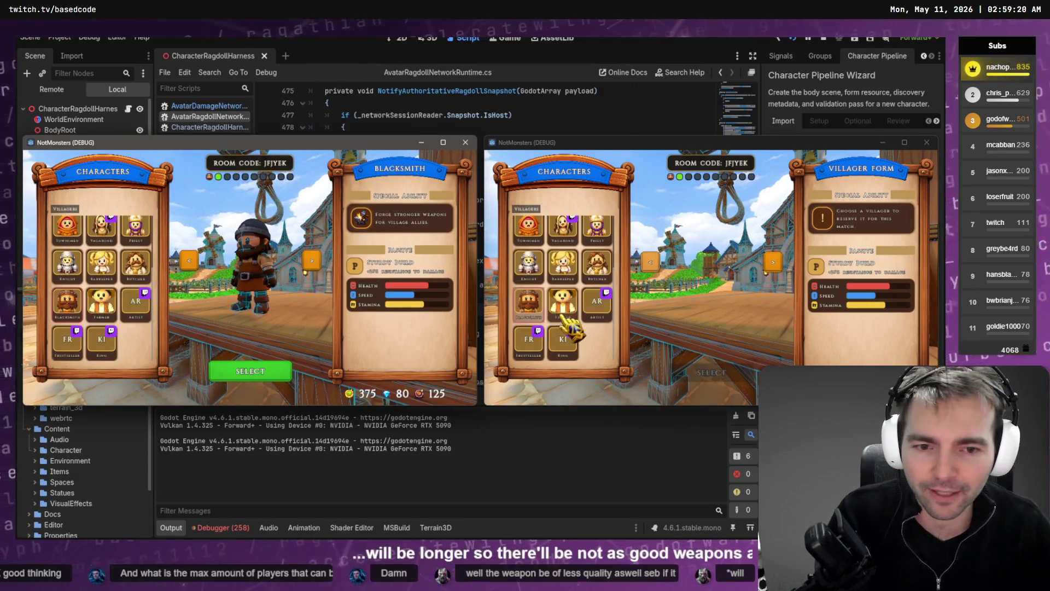
pyautogui.click(597, 262)
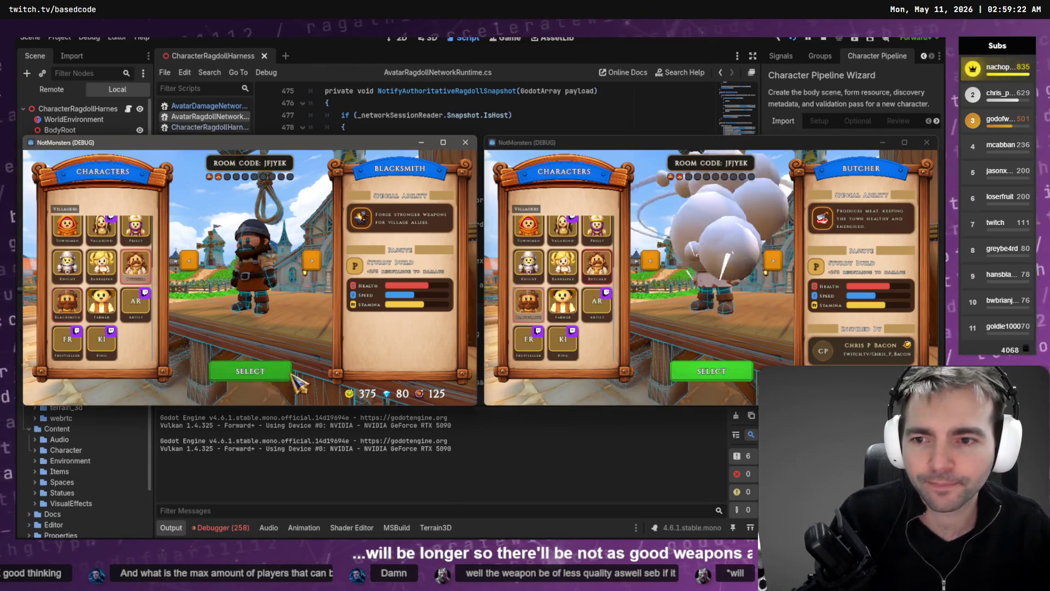
pyautogui.click(276, 371)
pyautogui.click(672, 377)
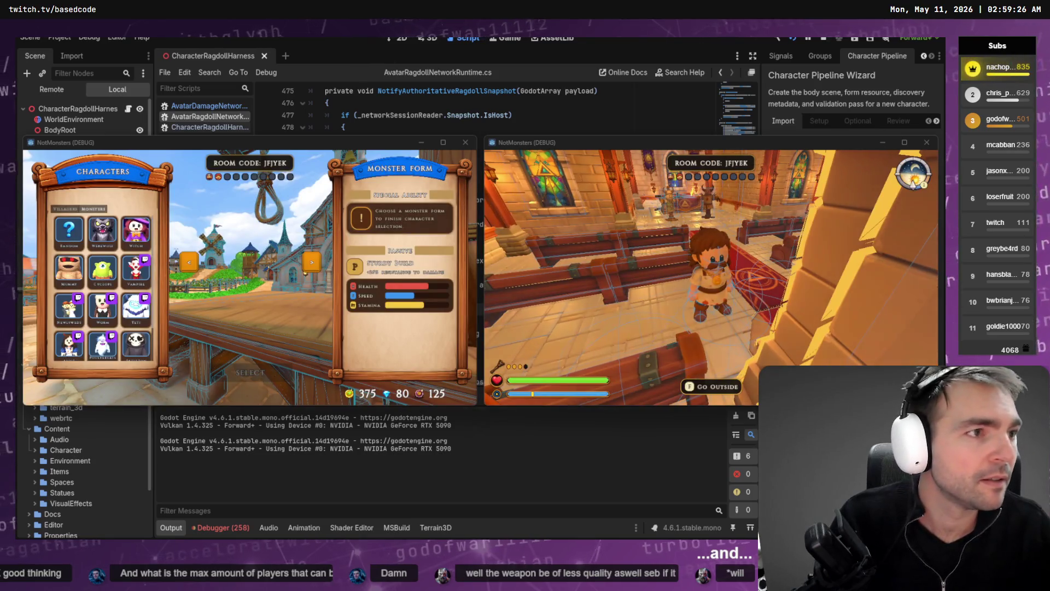
pyautogui.click(452, 224)
pyautogui.click(103, 268)
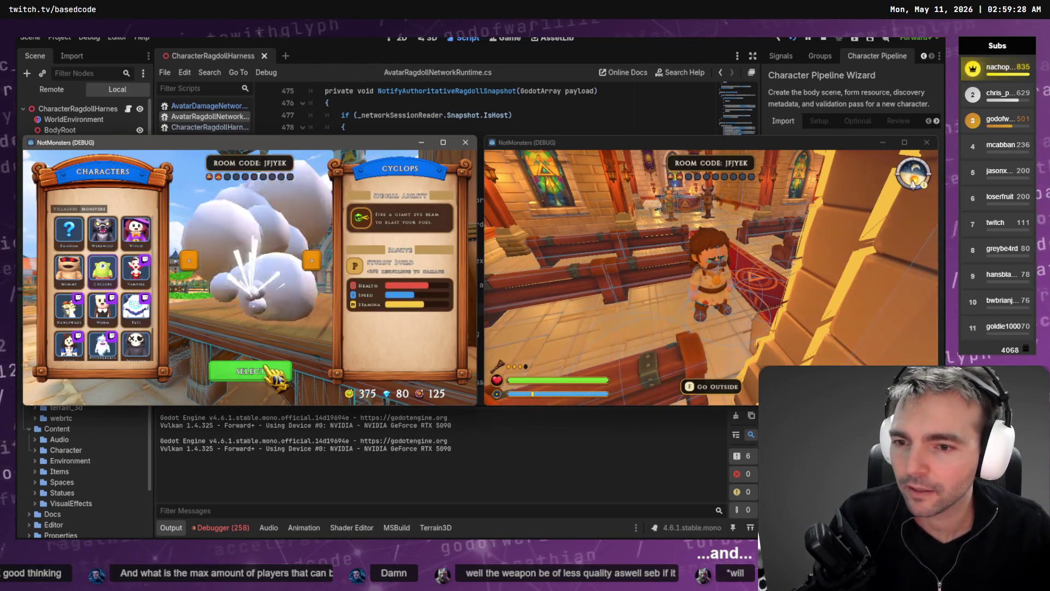
pyautogui.click(256, 372)
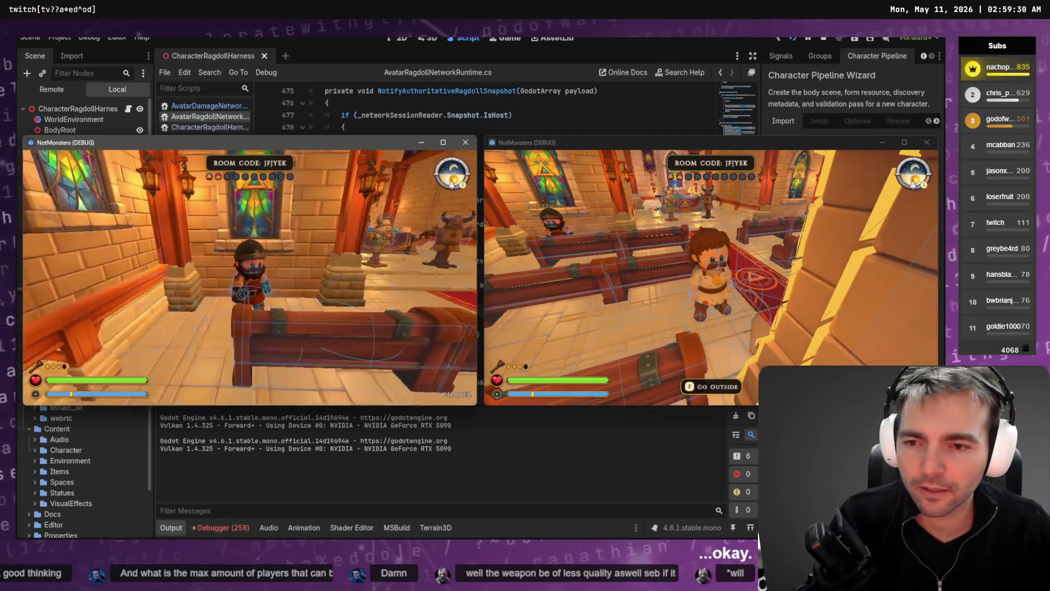
# Take both players outside the chapel and punch the Blacksmith until he falls over.
pyautogui.press('w')
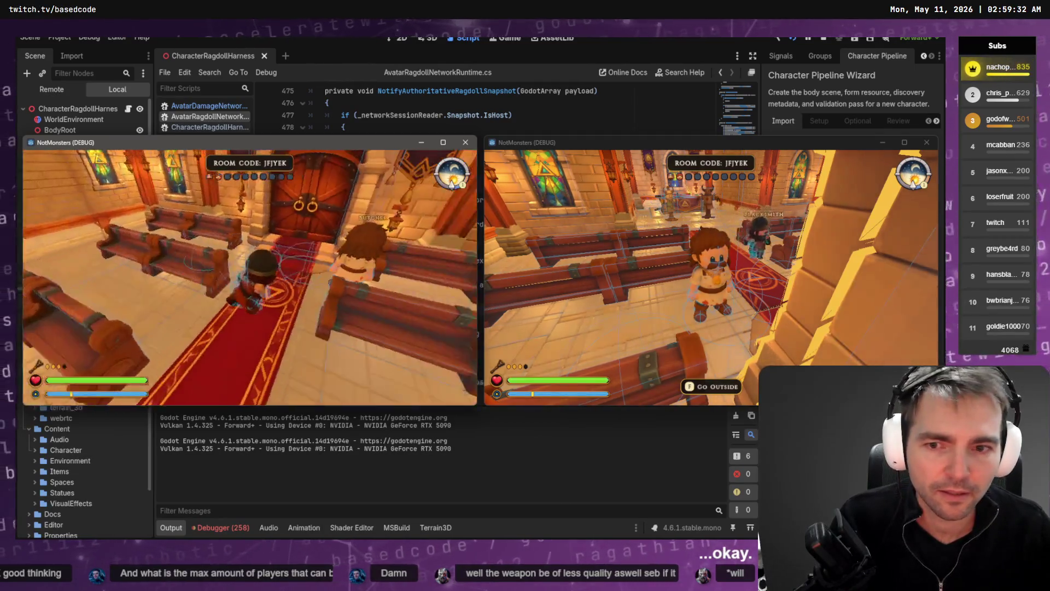
pyautogui.press('f')
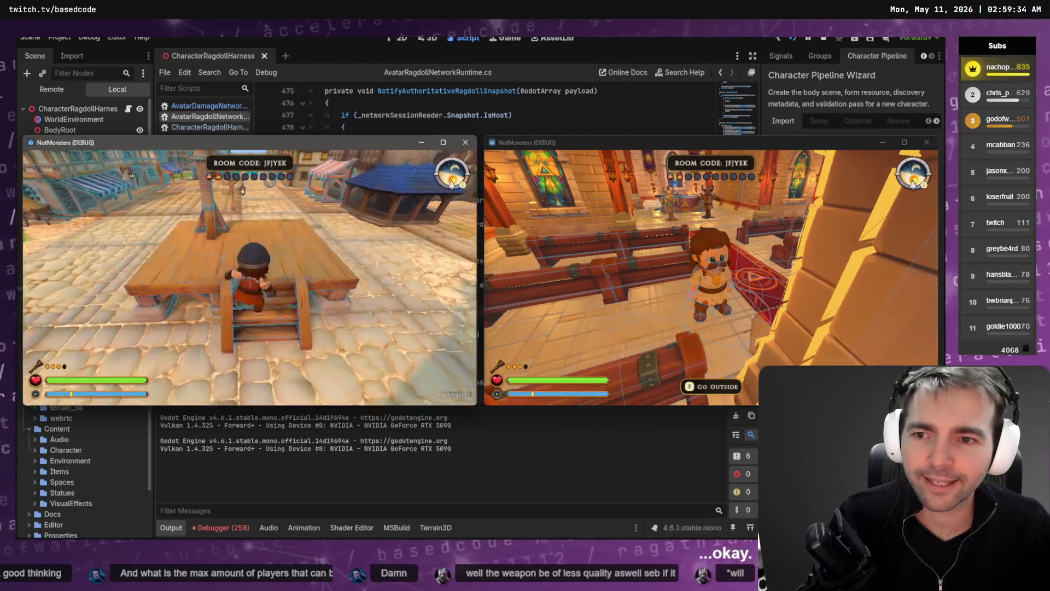
pyautogui.hotkey('alt', 'Tab')
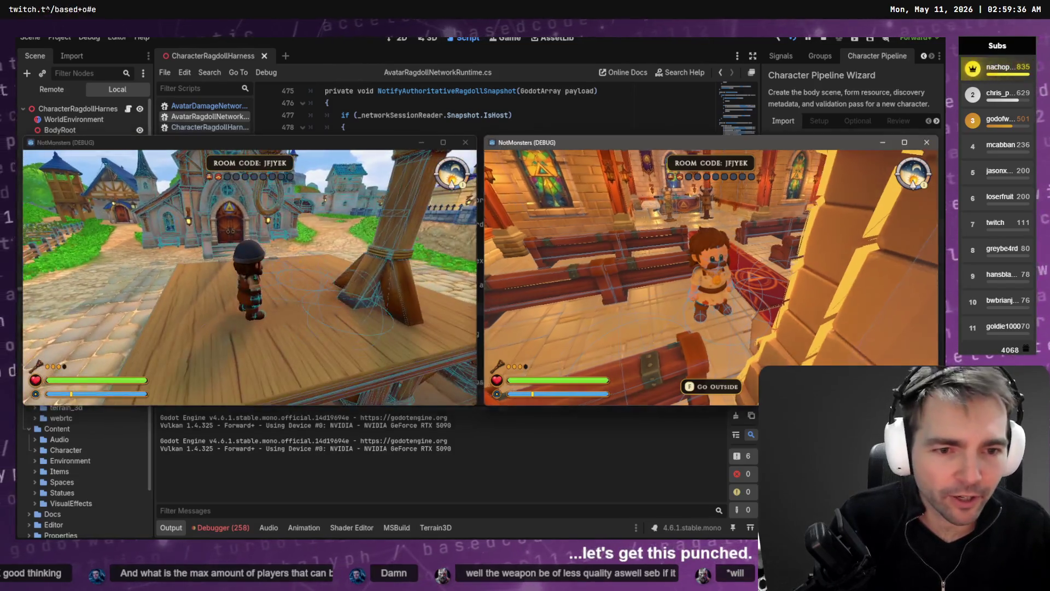
pyautogui.press('w')
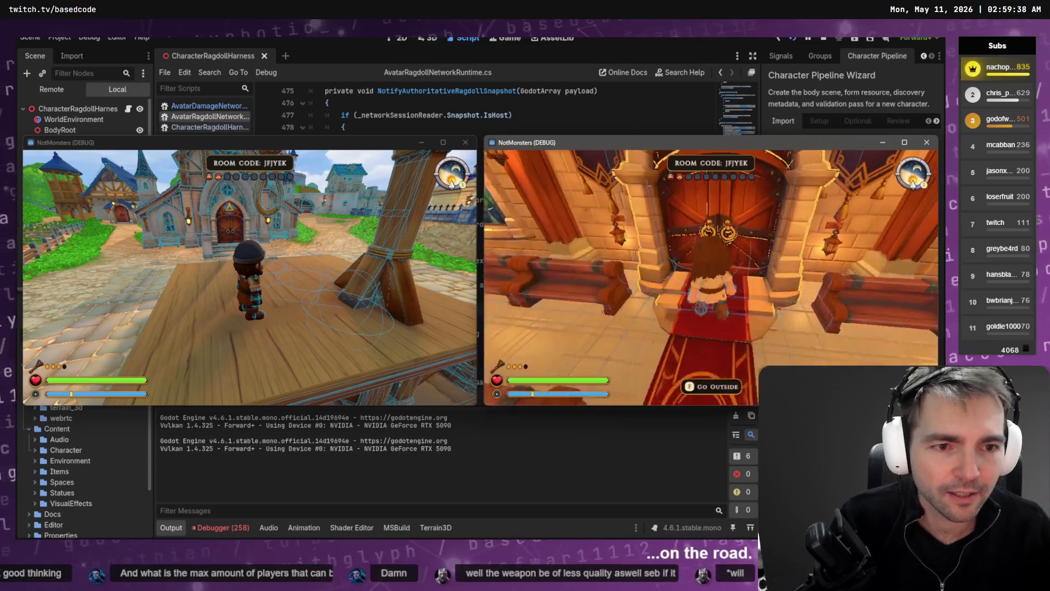
pyautogui.press('w')
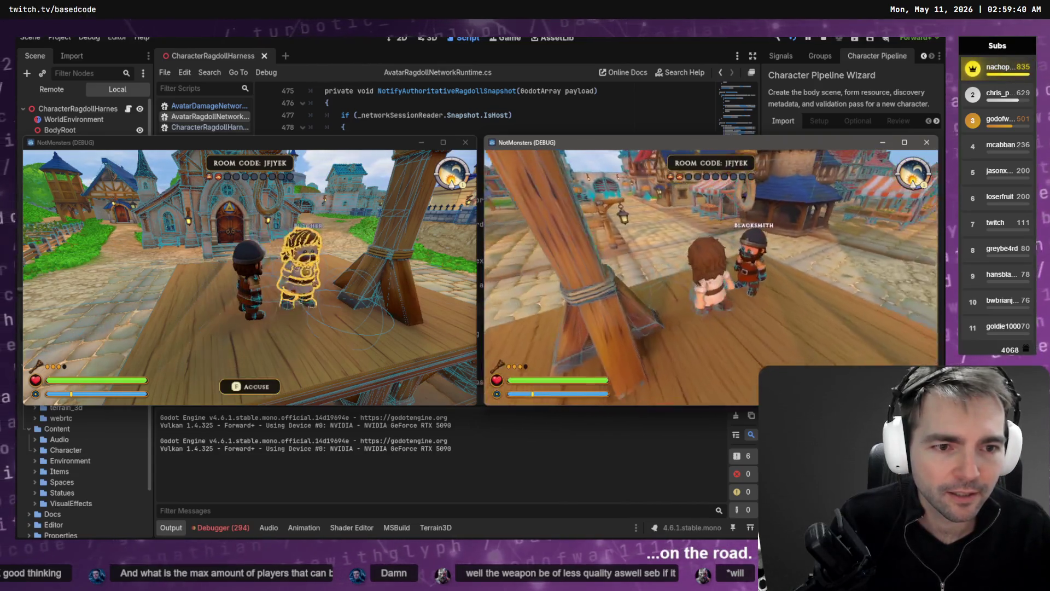
pyautogui.press('w')
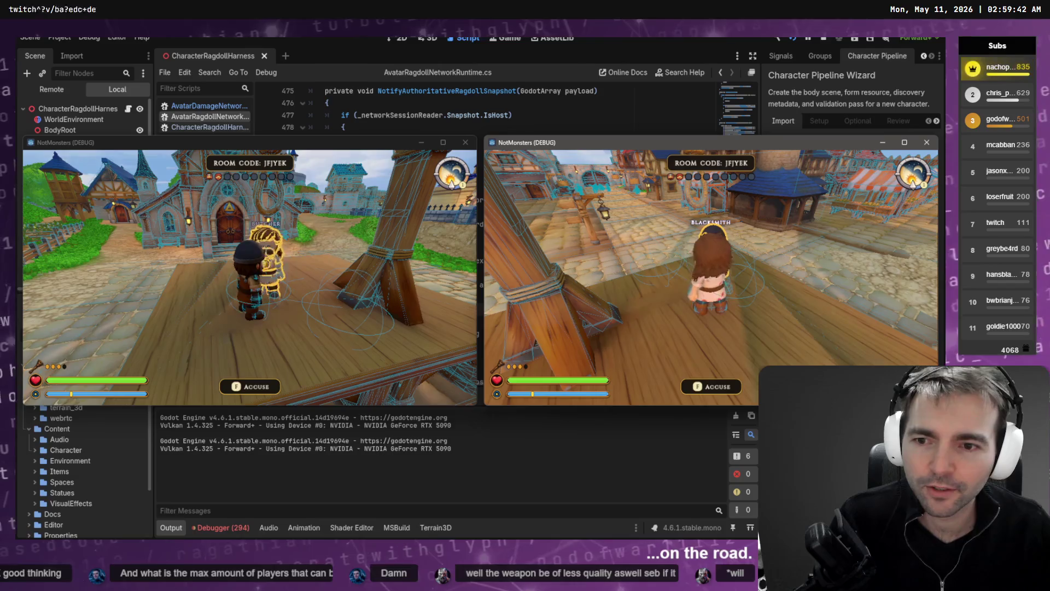
pyautogui.press('w')
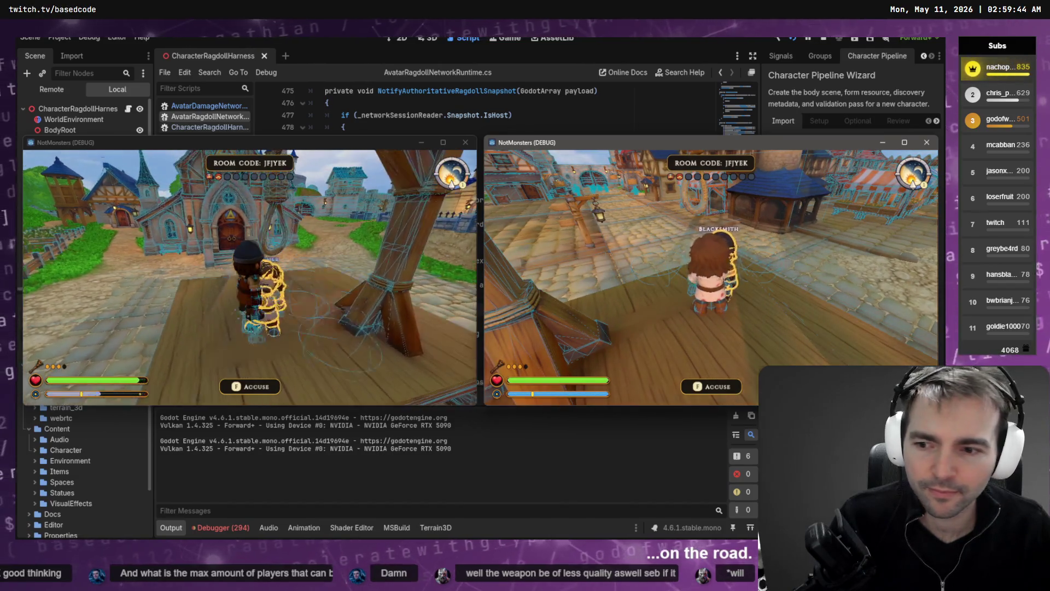
# Walk the right player around the fallen body and past the lamp post.
pyautogui.press('w')
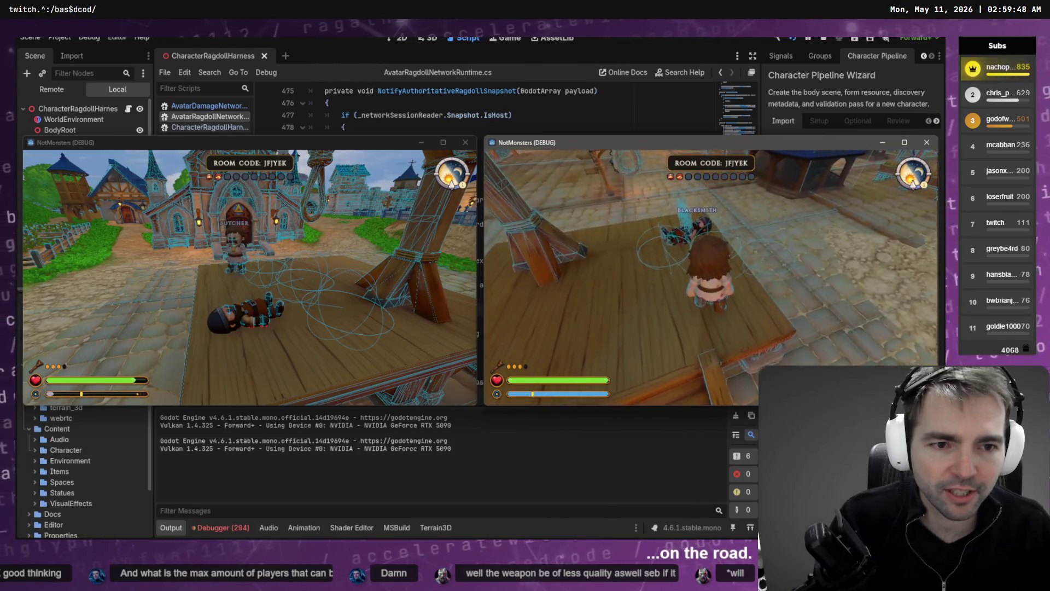
pyautogui.press('w')
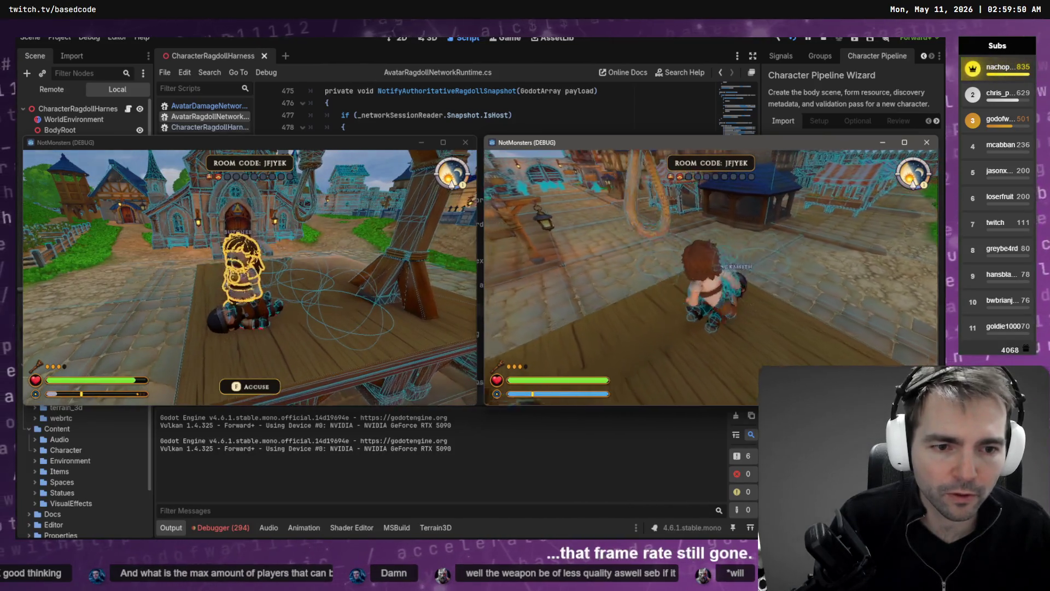
pyautogui.press('w')
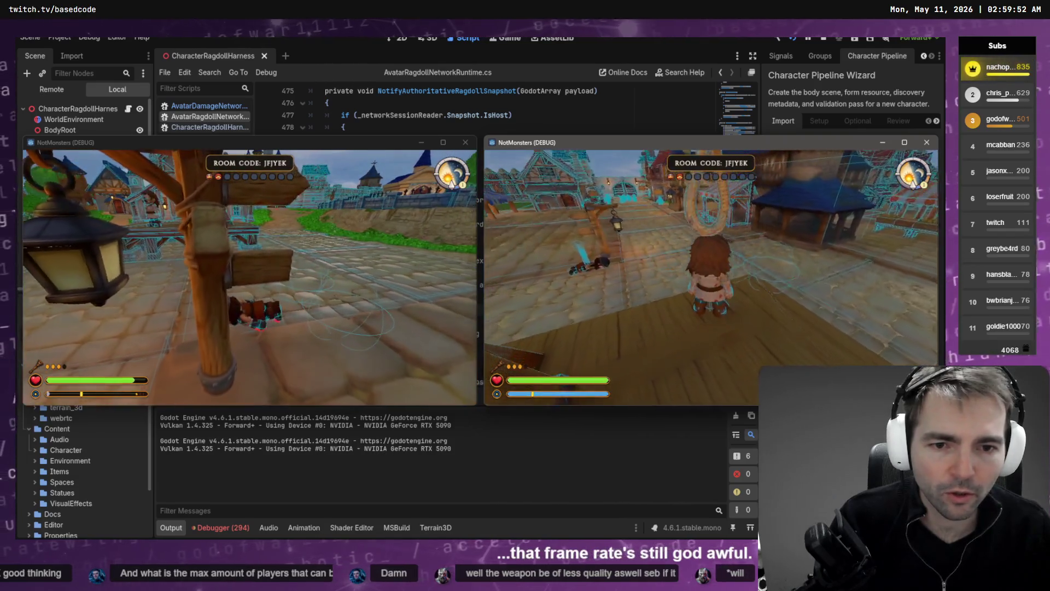
pyautogui.press('w')
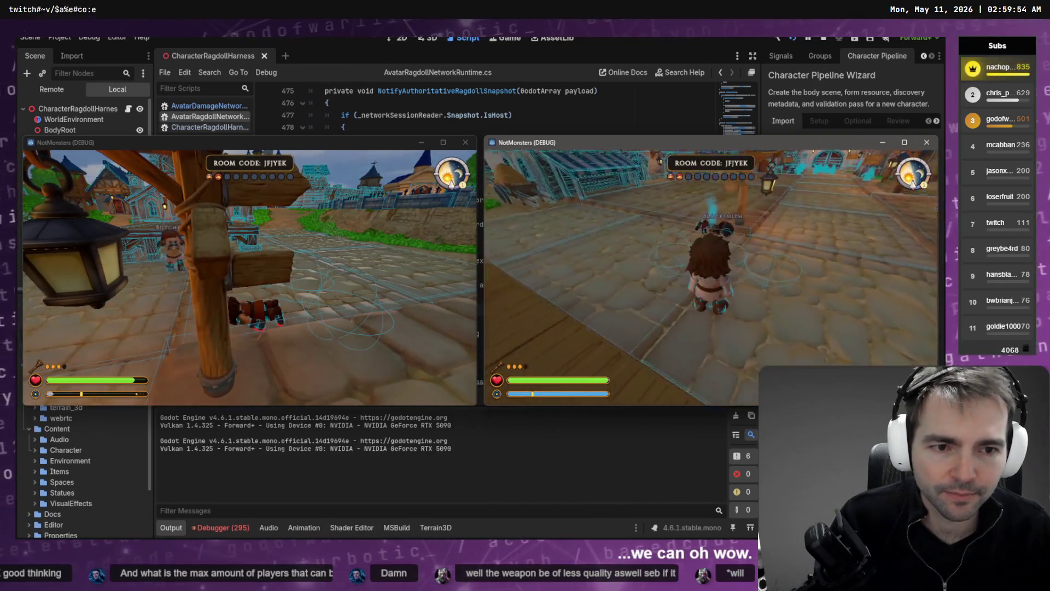
pyautogui.press('w')
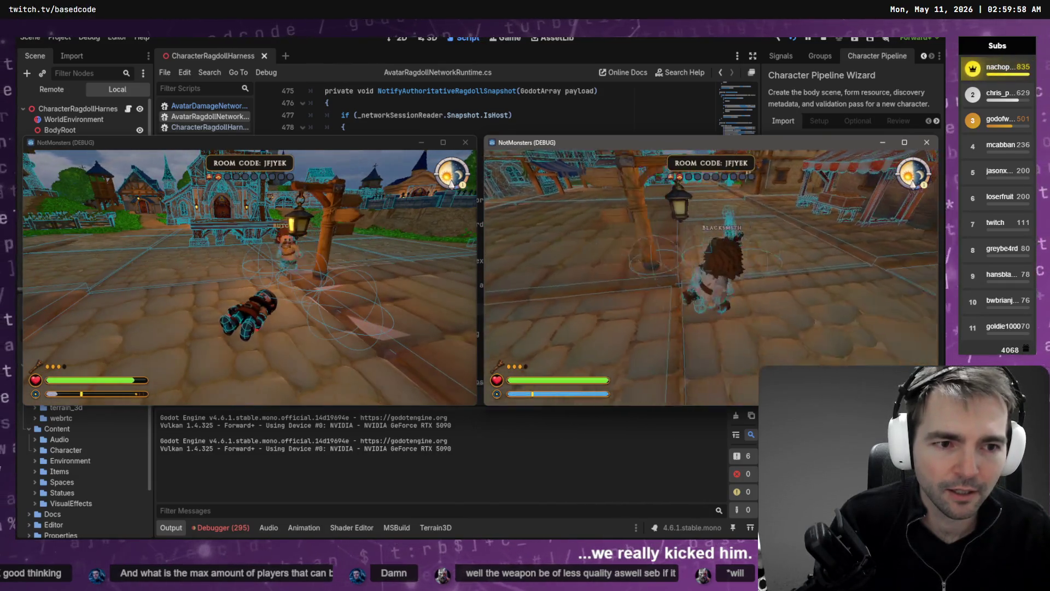
pyautogui.press('w')
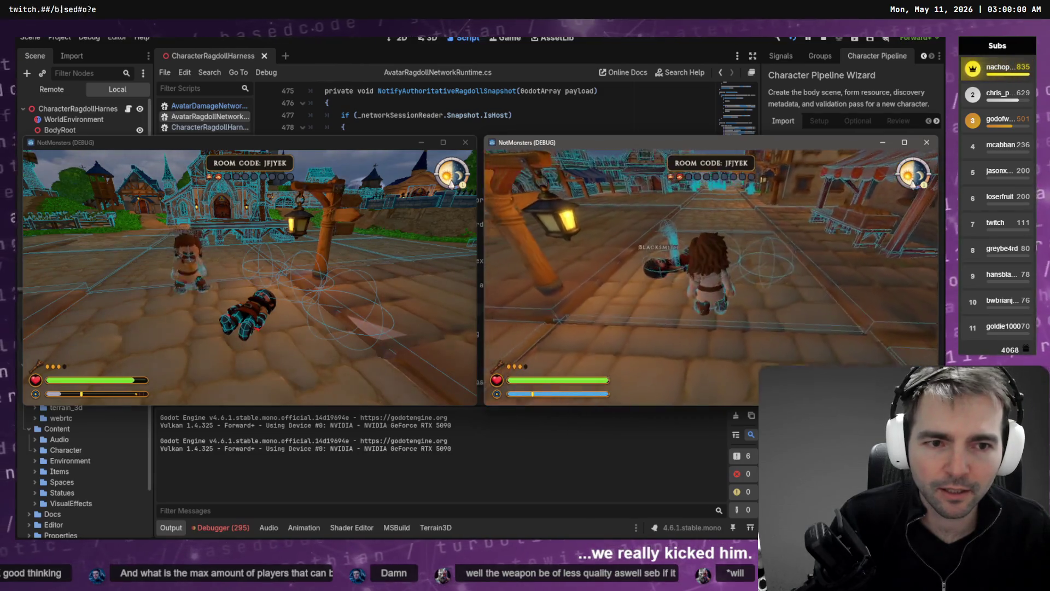
# Kick the ragdolled body twice, then look over the cyan ghosts and village buildings.
pyautogui.press('w')
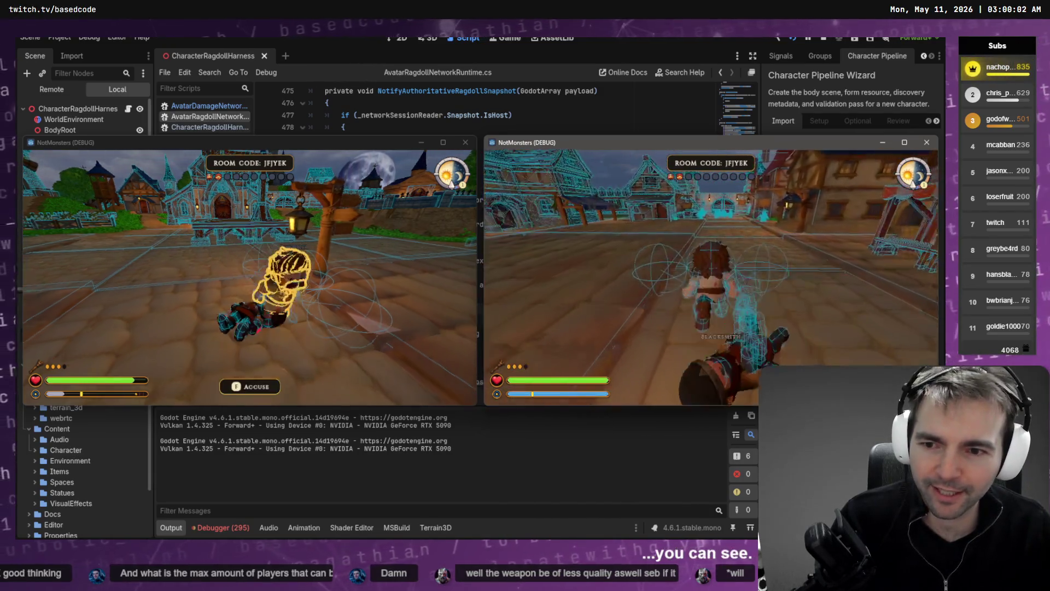
pyautogui.press('w')
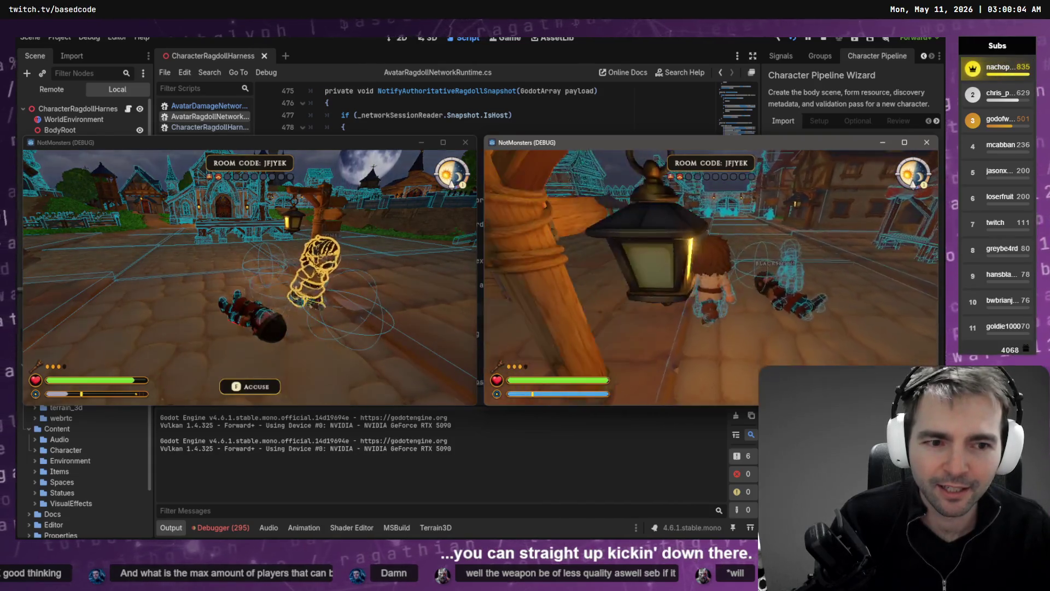
pyautogui.press('w')
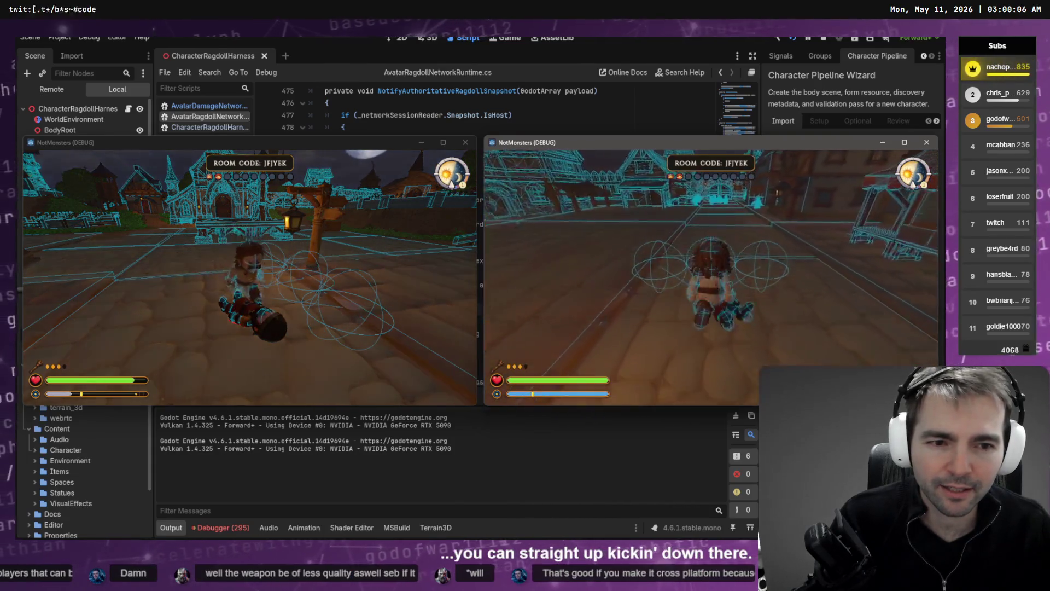
pyautogui.press('w')
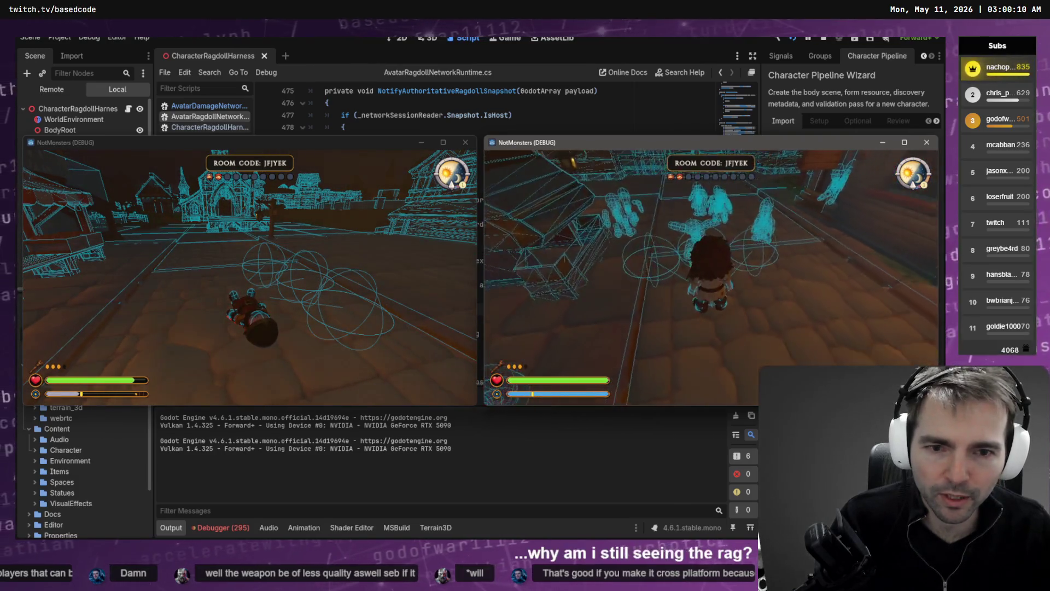
pyautogui.press('w')
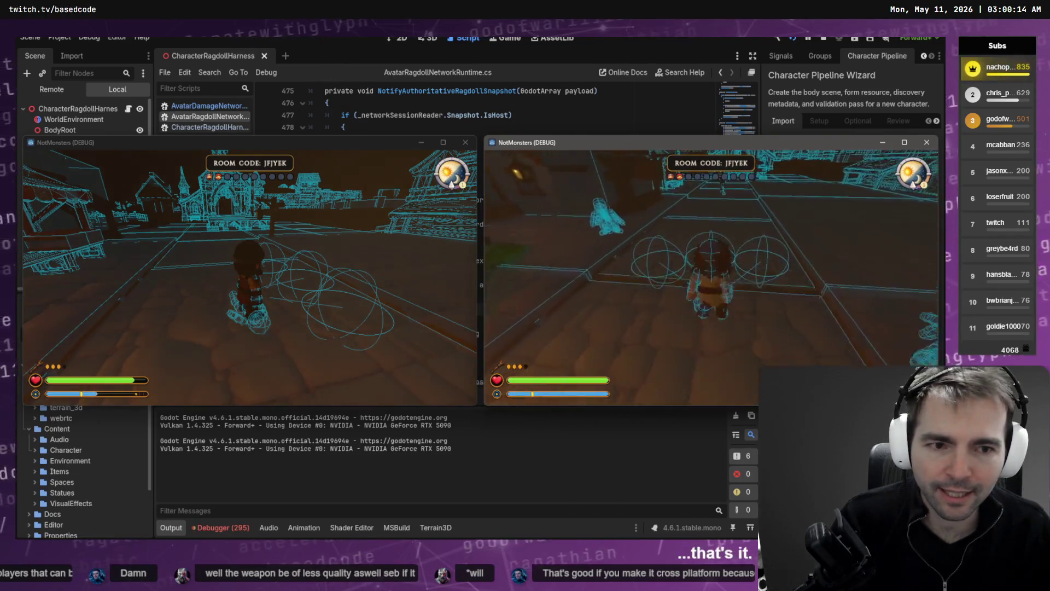
pyautogui.press('w')
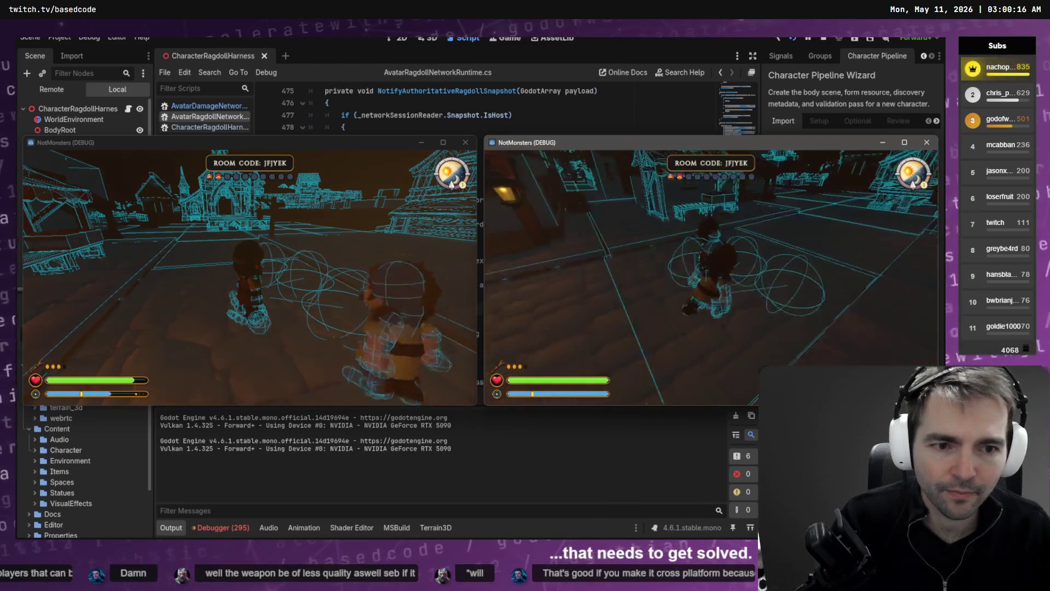
pyautogui.click(249, 273)
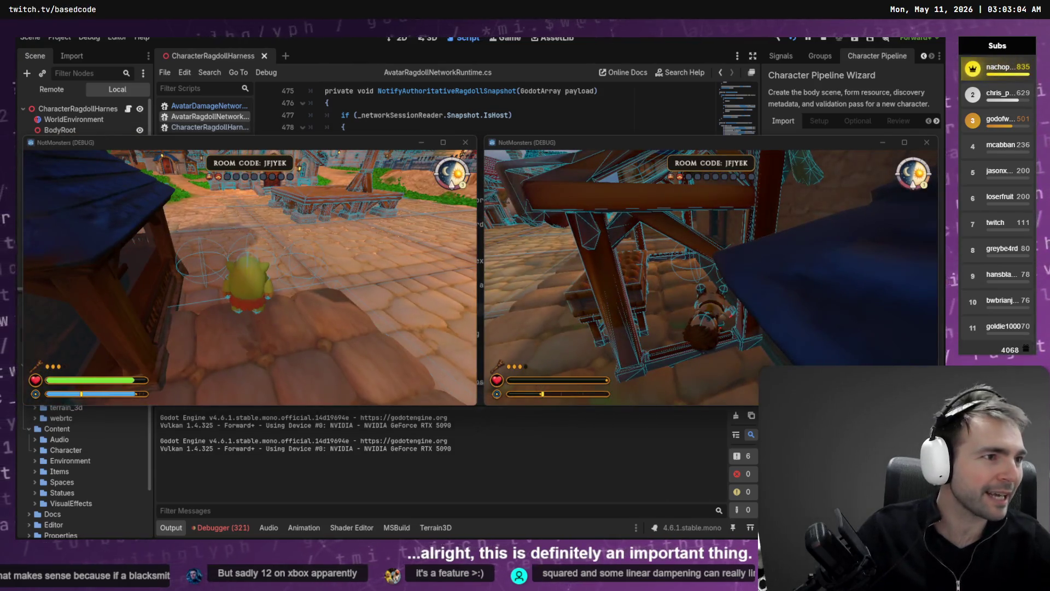
# Restart the running NotMonsters debug sessions with F5.
pyautogui.press('F5')
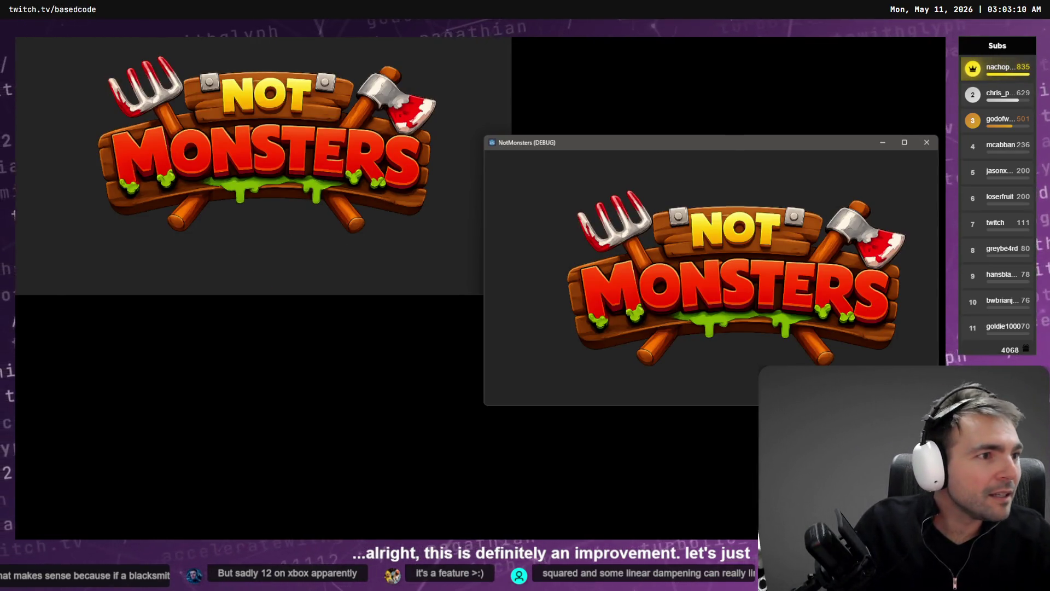
# Stop the running sessions with F8, then rebuild and relaunch both instances with F5.
pyautogui.press('F8')
pyautogui.press('F5')
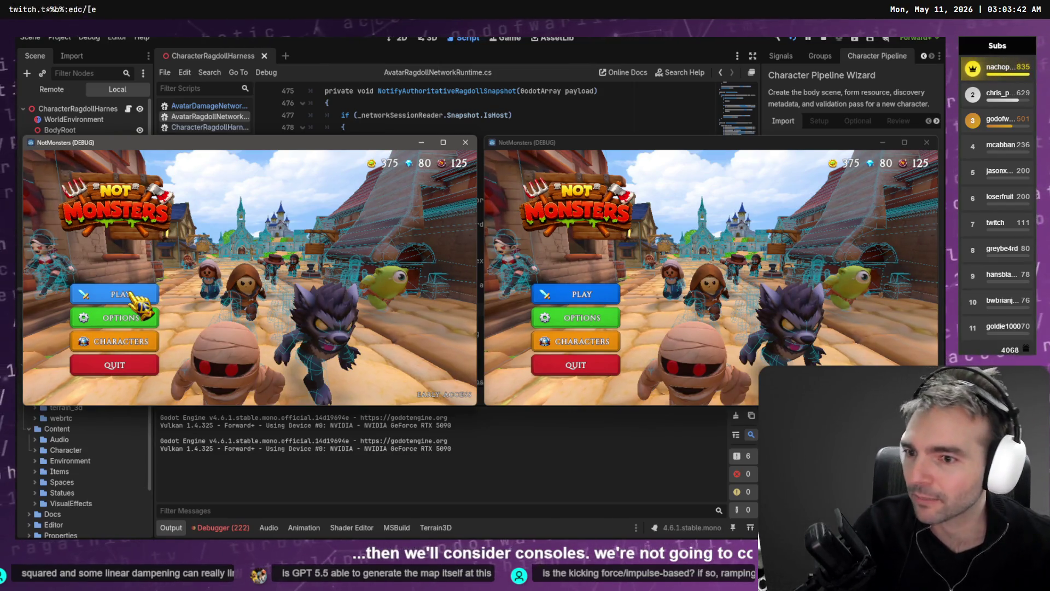
# Start matchmaking from the left window and confirm joining a matchmade game.
pyautogui.click(137, 295)
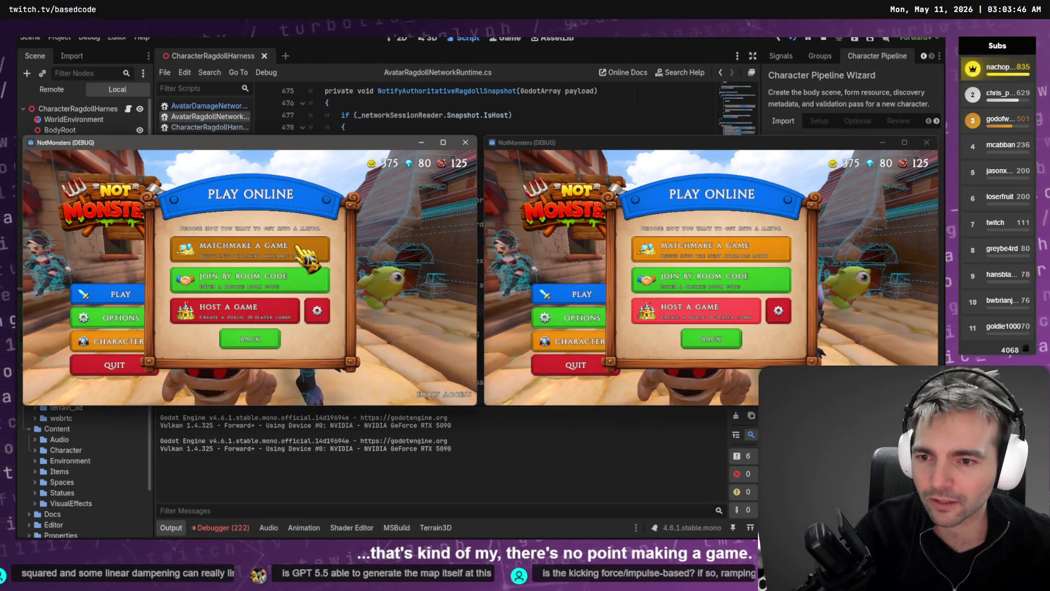
pyautogui.click(252, 339)
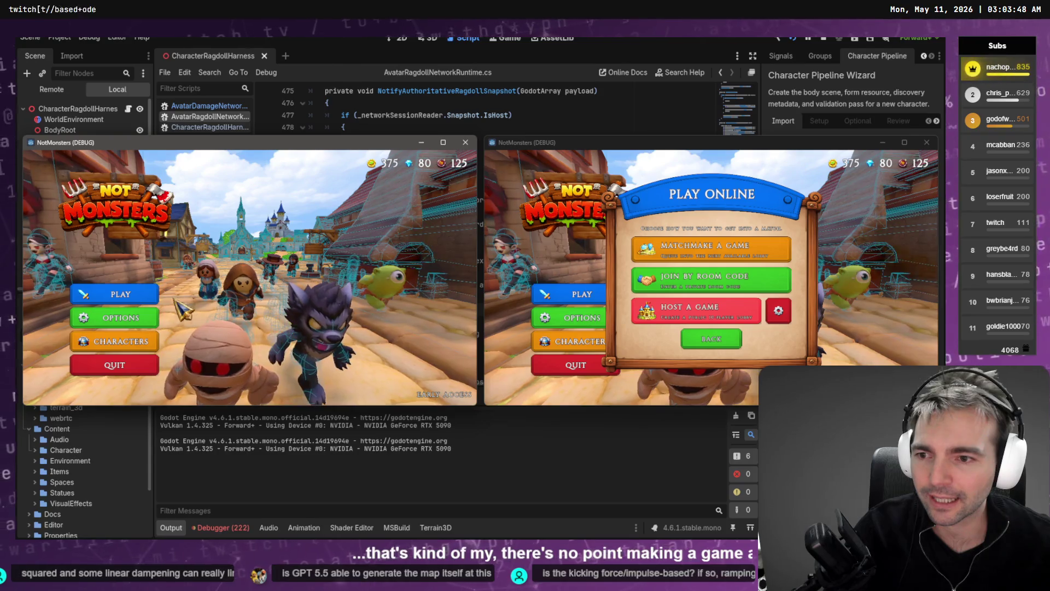
pyautogui.click(117, 294)
pyautogui.click(250, 249)
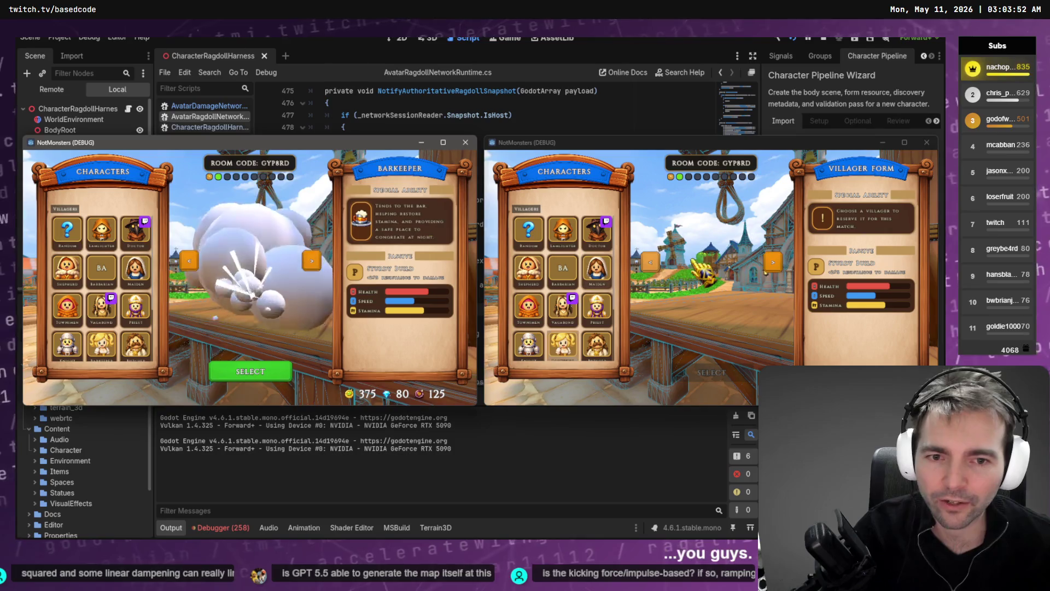
# Pick Butcher on the left and Blacksmith on the right, with Skeleton as the monster.
pyautogui.scroll(-3, 155, 329)
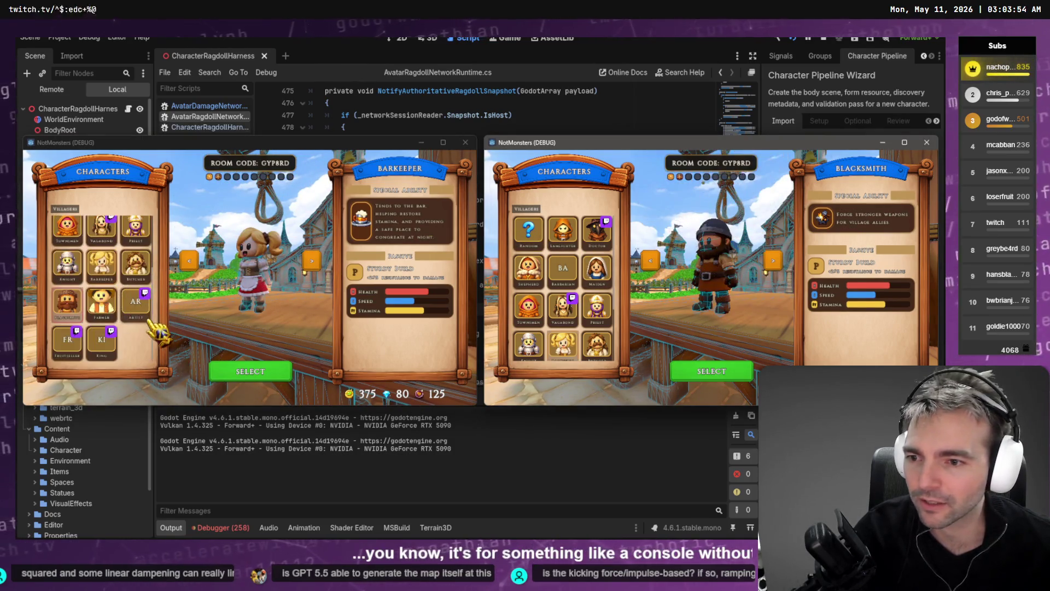
pyautogui.click(136, 264)
pyautogui.scroll(-3, 533, 312)
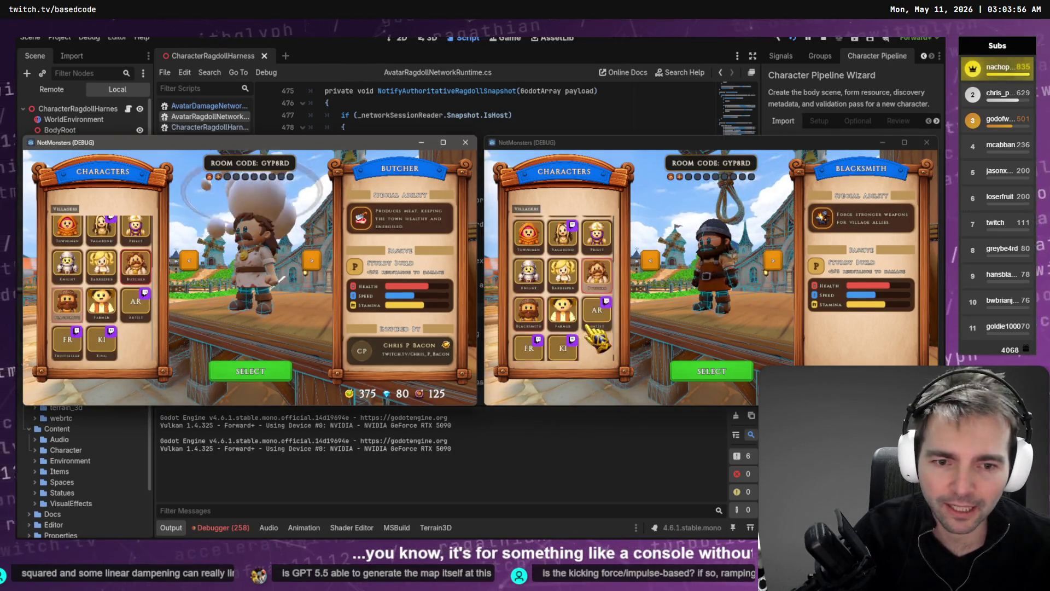
pyautogui.click(533, 317)
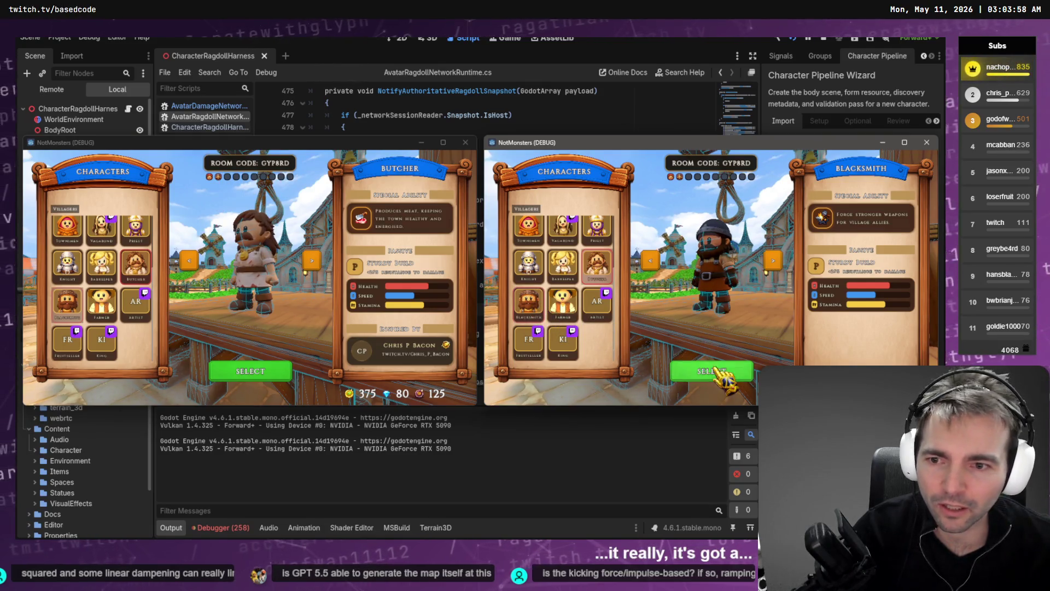
pyautogui.click(716, 372)
pyautogui.click(250, 371)
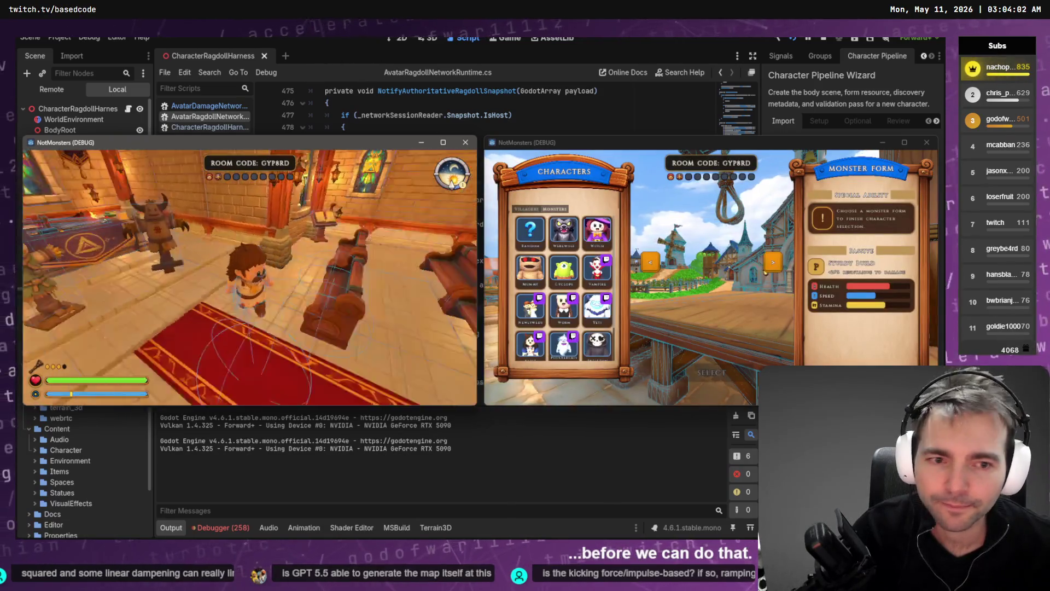
pyautogui.click(599, 306)
pyautogui.scroll(-2, 599, 306)
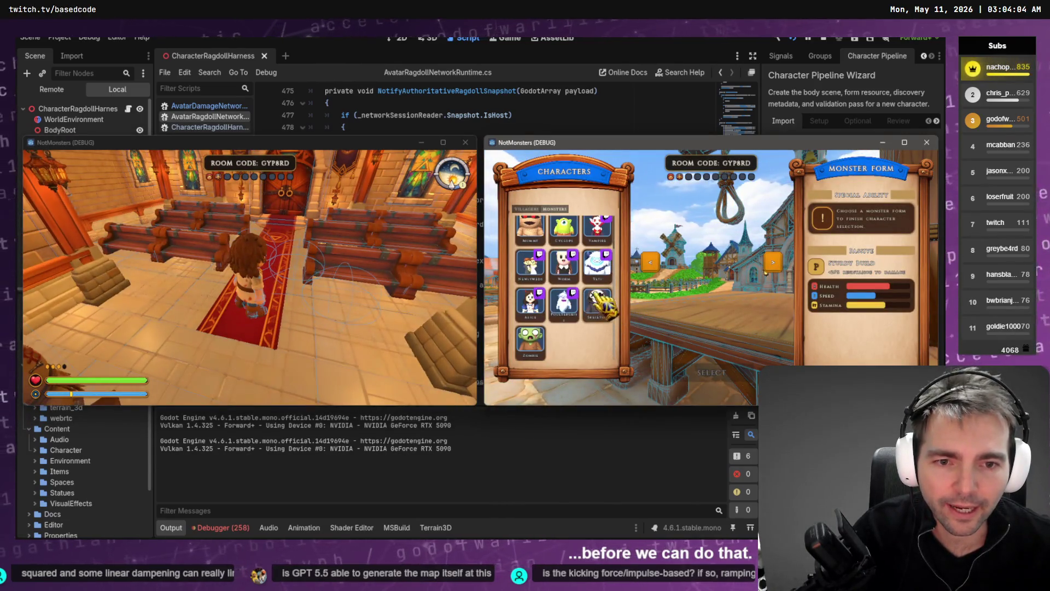
pyautogui.click(599, 306)
pyautogui.click(711, 372)
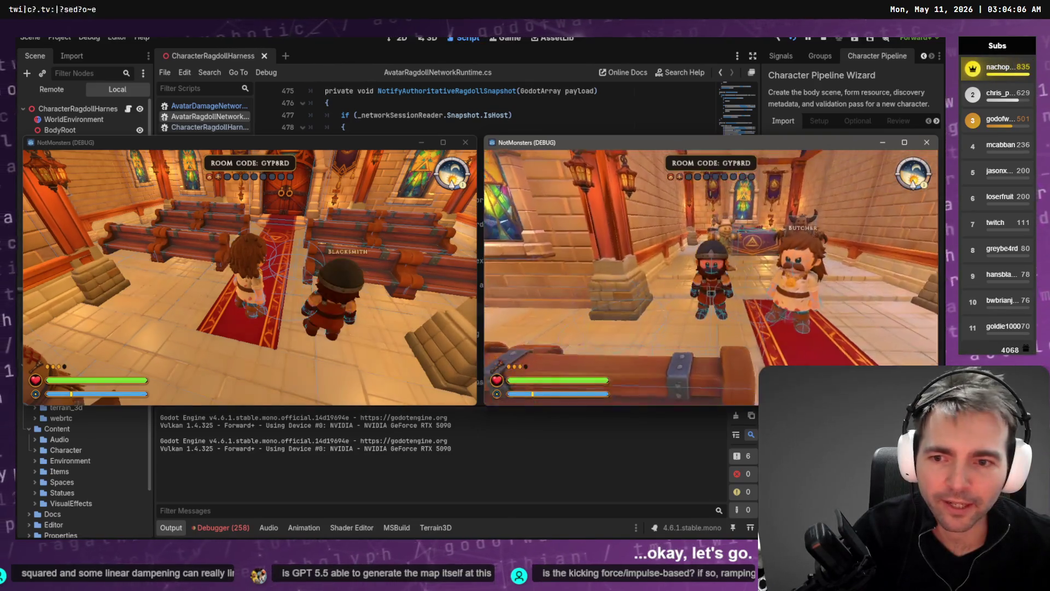
# Walk both characters through the church doors and outside onto the wooden ramp.
pyautogui.press('w')
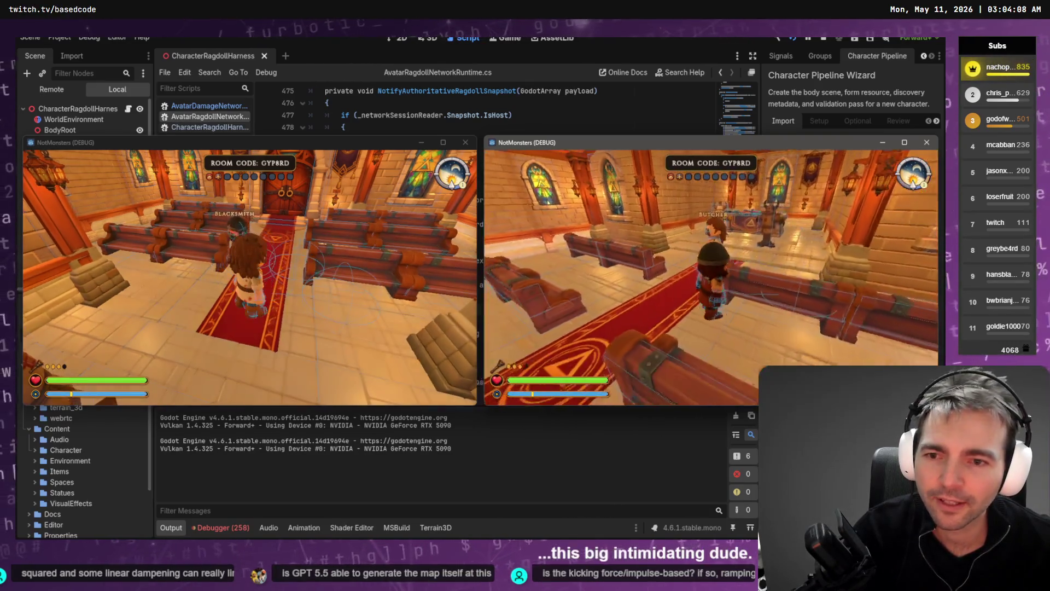
pyautogui.press('w')
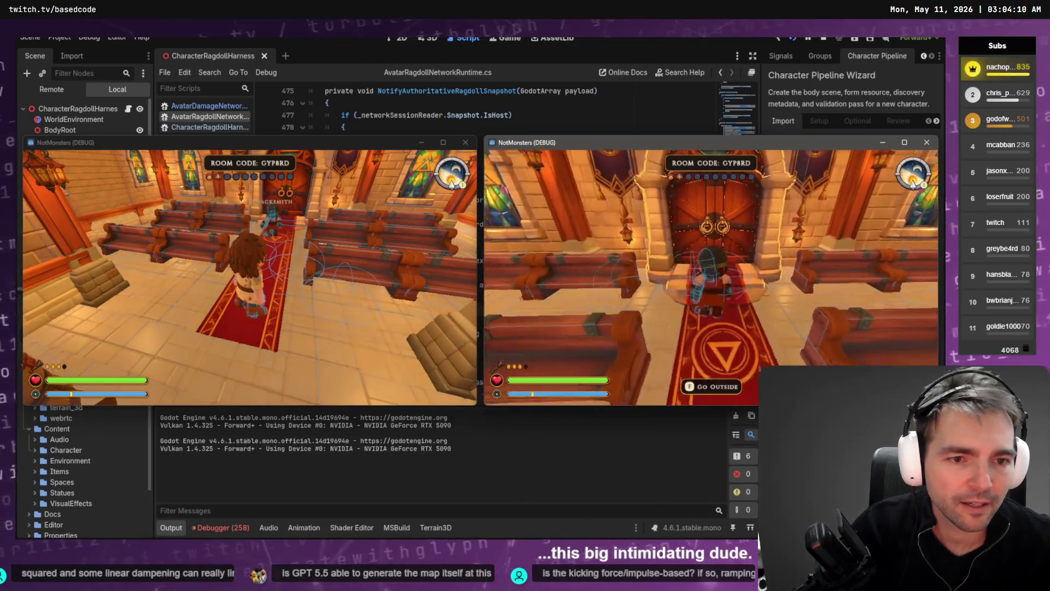
pyautogui.press('f')
pyautogui.press('w')
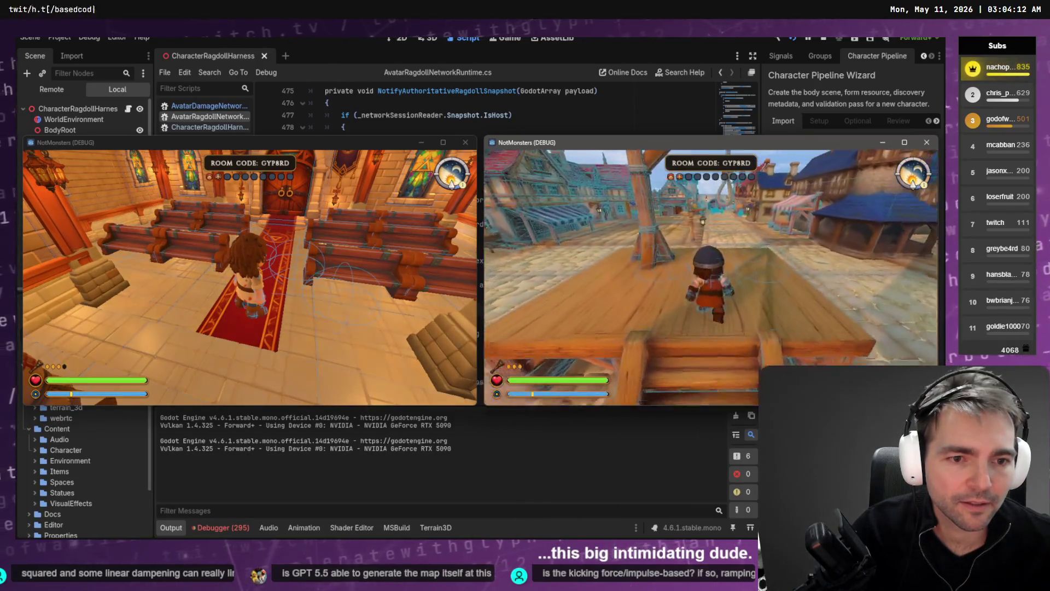
pyautogui.hotkey('alt', 'Tab')
pyautogui.press('w')
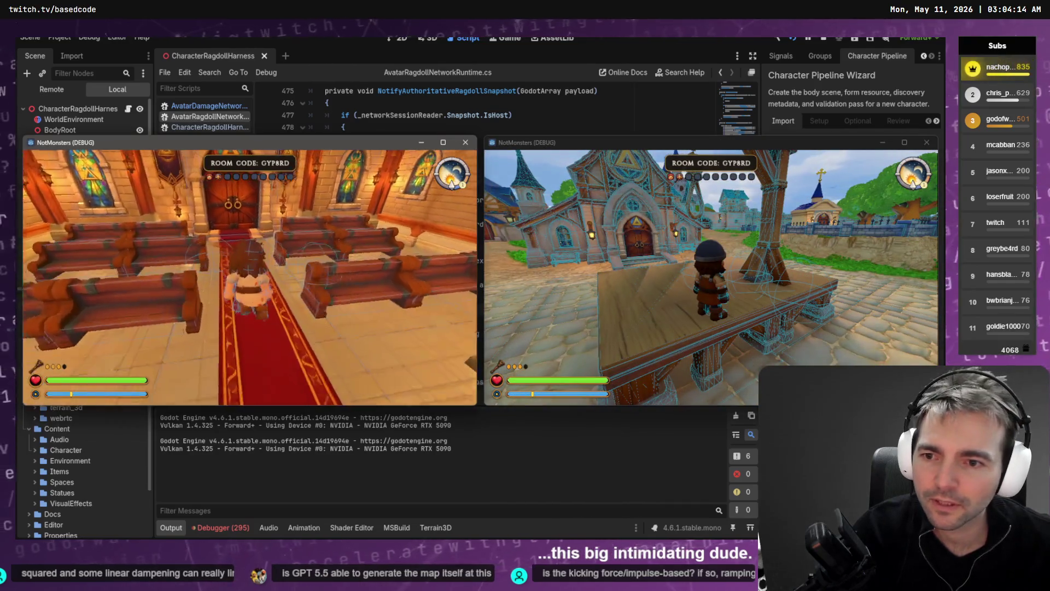
pyautogui.press('f')
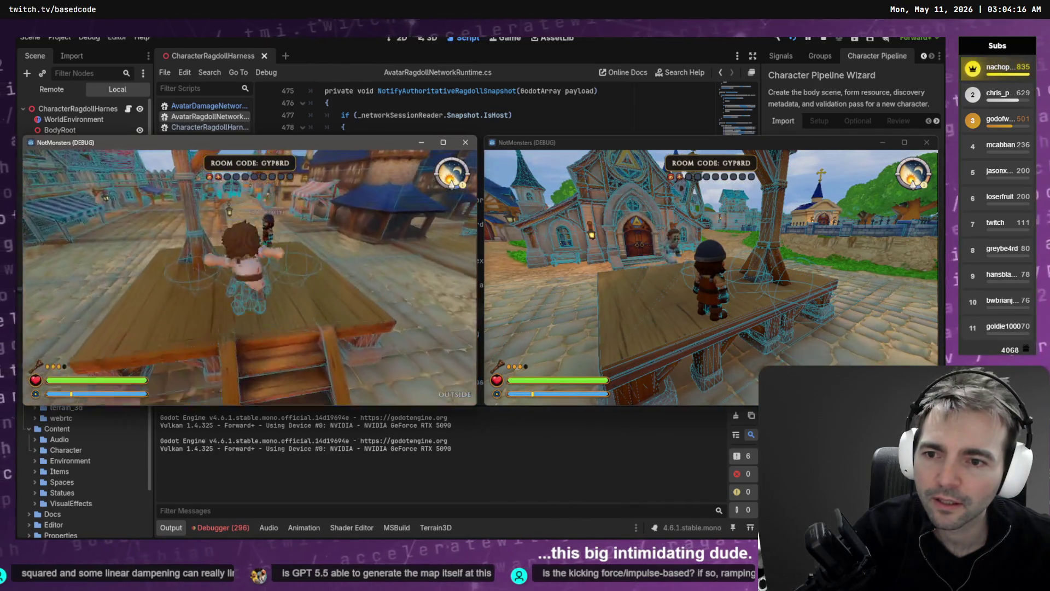
pyautogui.hotkey('alt', 'Tab')
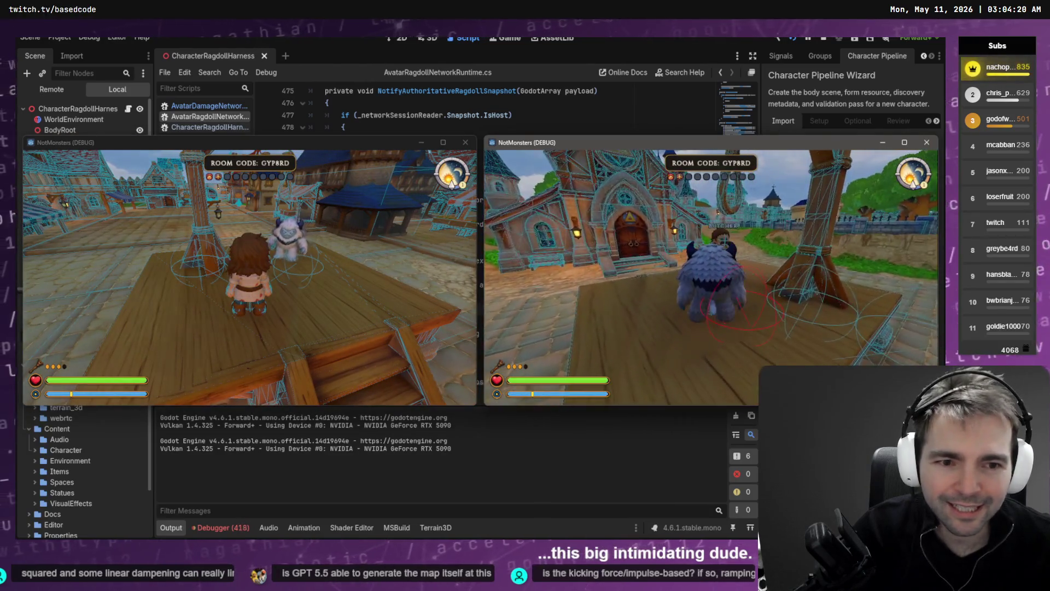
# Have the yeti attack and knock down the human, then close both game windows.
pyautogui.press('w')
pyautogui.press('w')
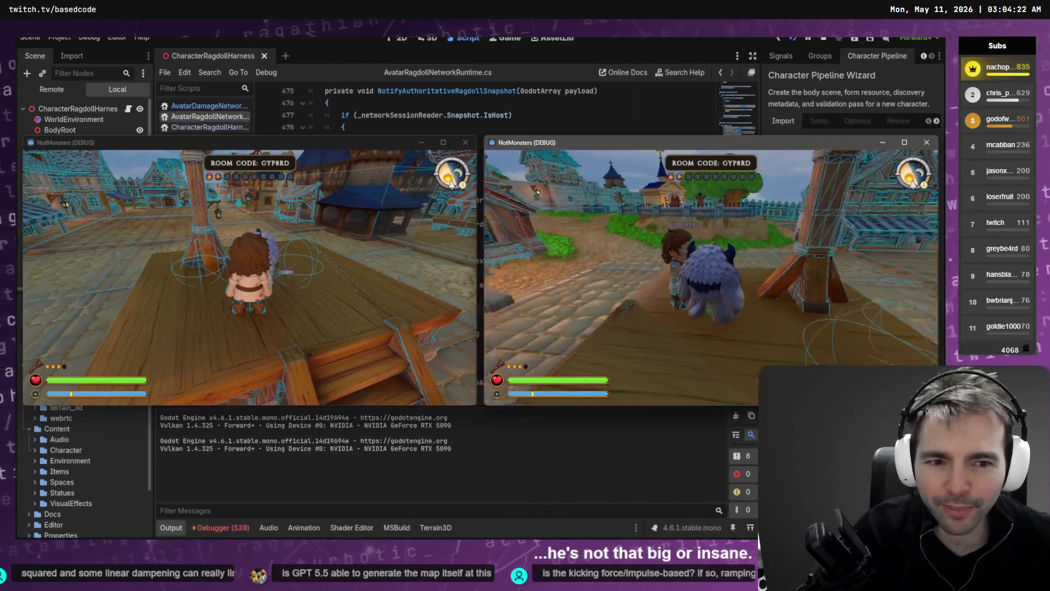
pyautogui.press('w')
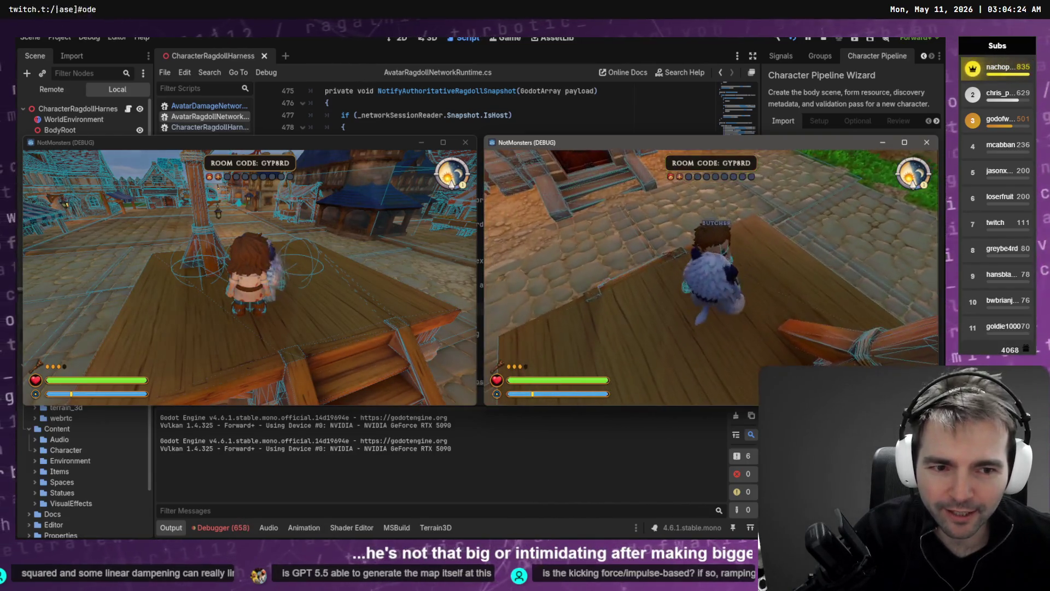
pyautogui.press('w')
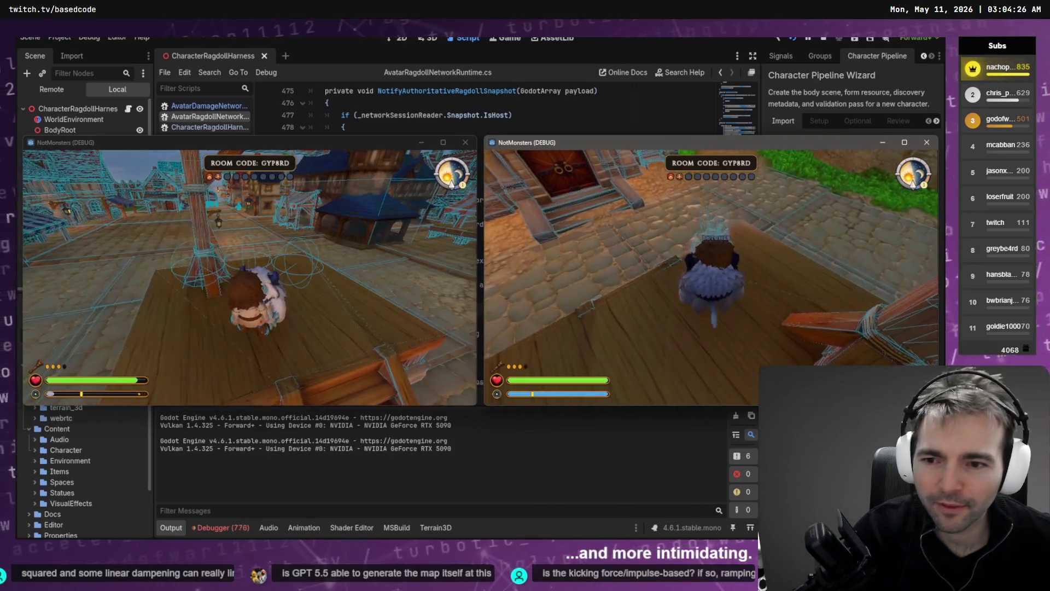
pyautogui.press('w')
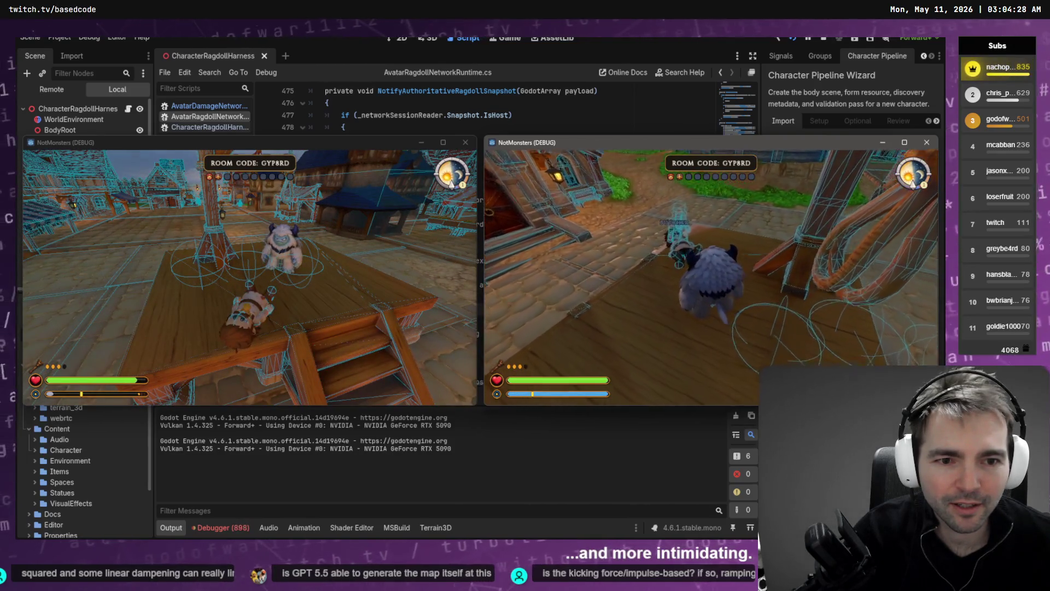
pyautogui.press('w')
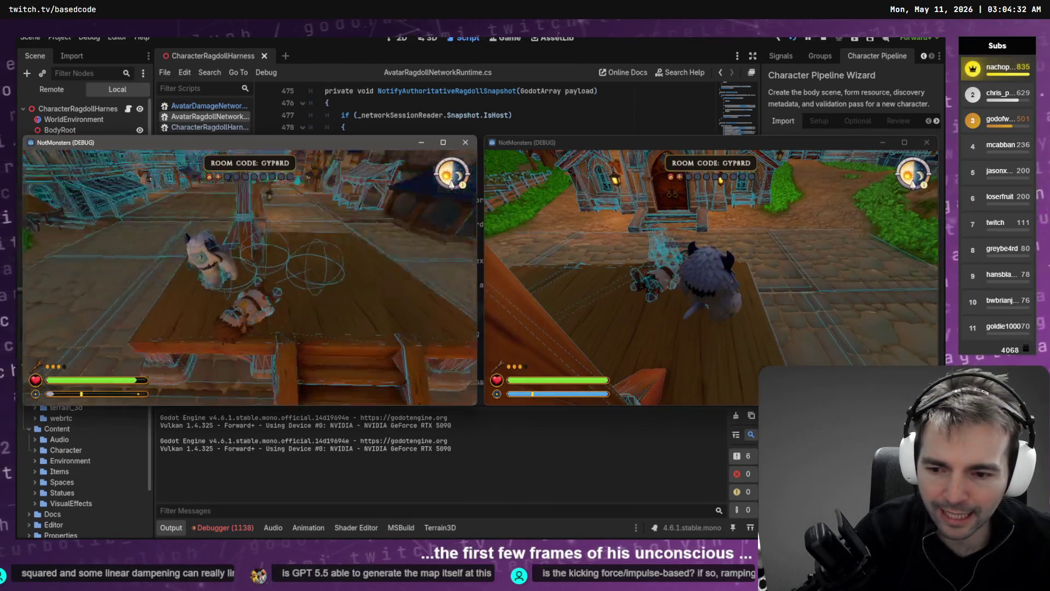
pyautogui.press('F8')
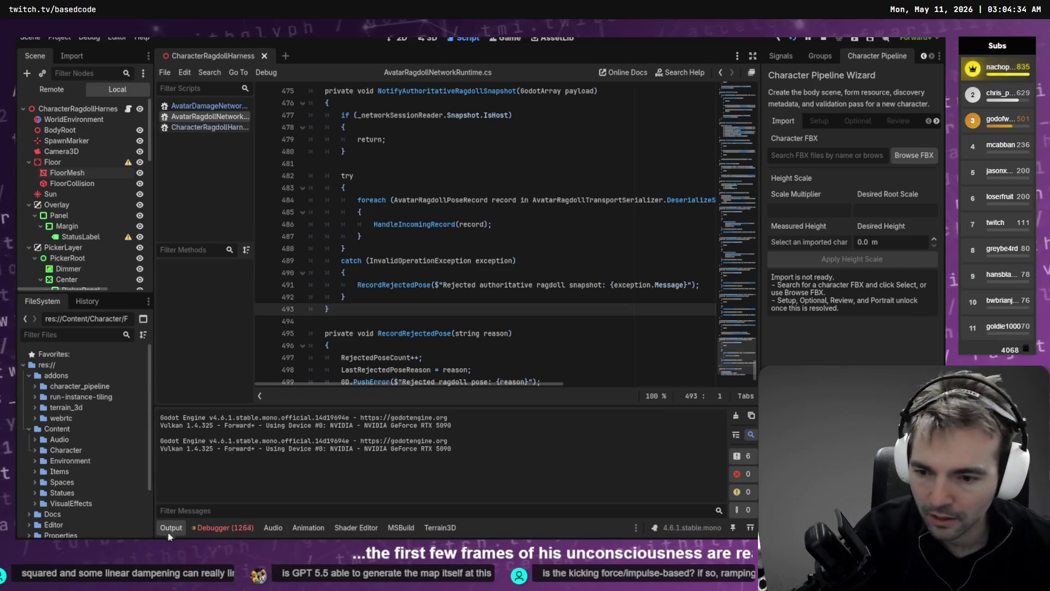
# Review Session 2's debugger errors, stop the game, and return to the Codex chat.
pyautogui.click(222, 528)
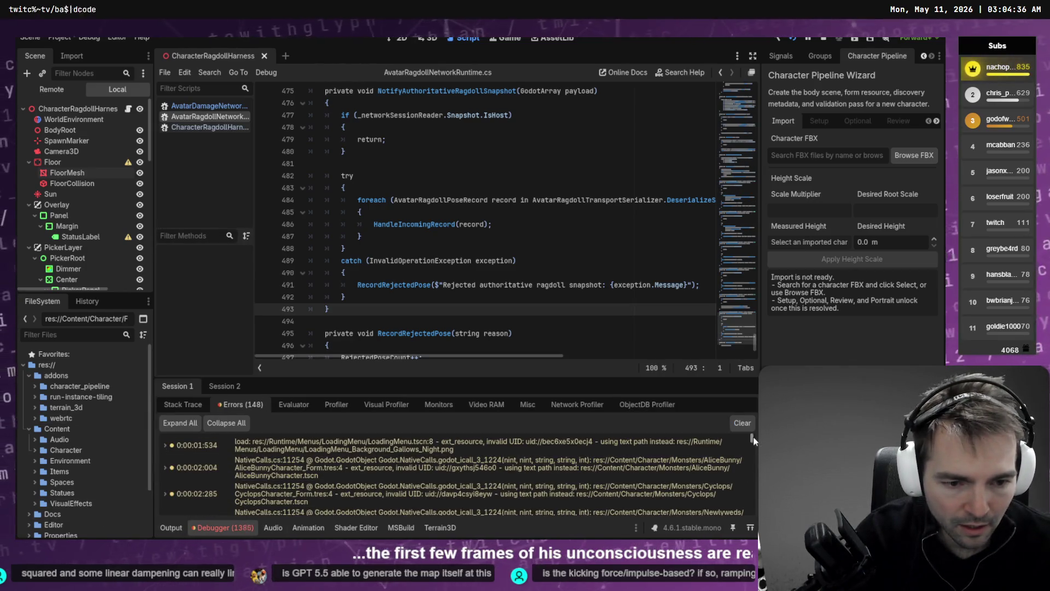
pyautogui.scroll(-15, 658, 493)
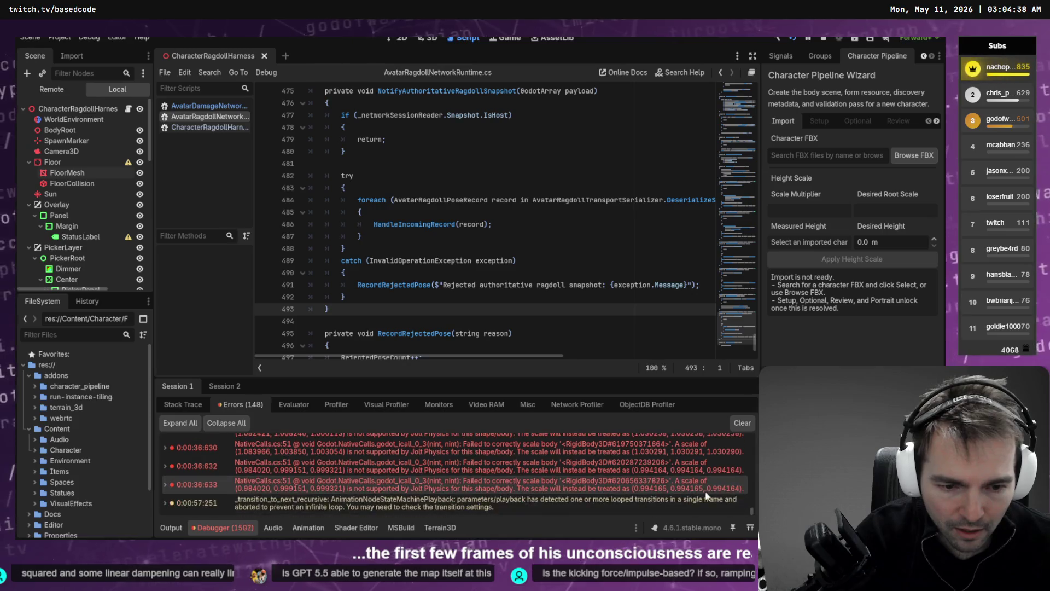
pyautogui.scroll(-1, 435, 456)
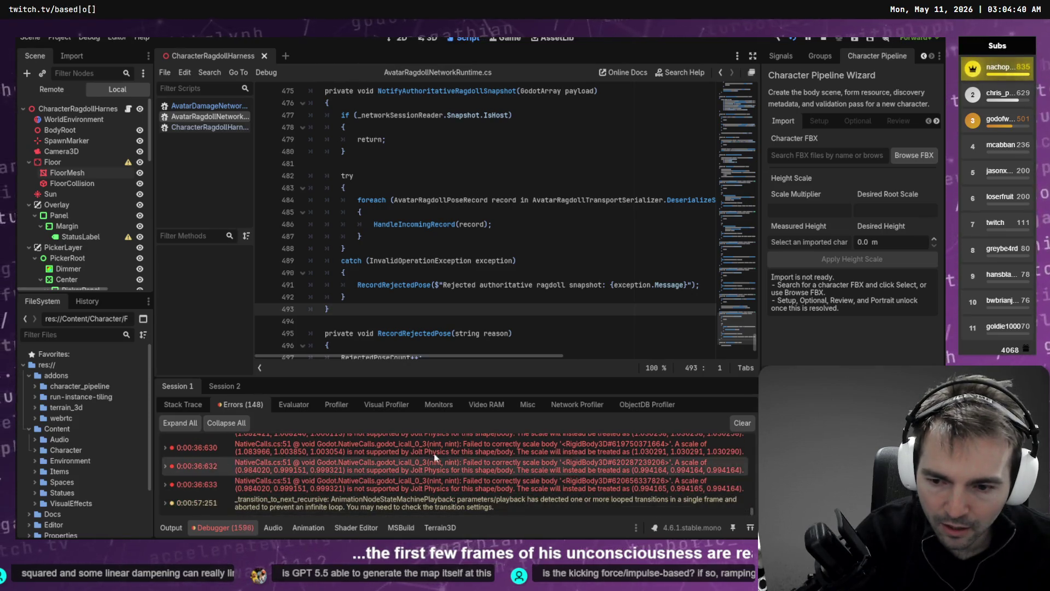
pyautogui.click(224, 386)
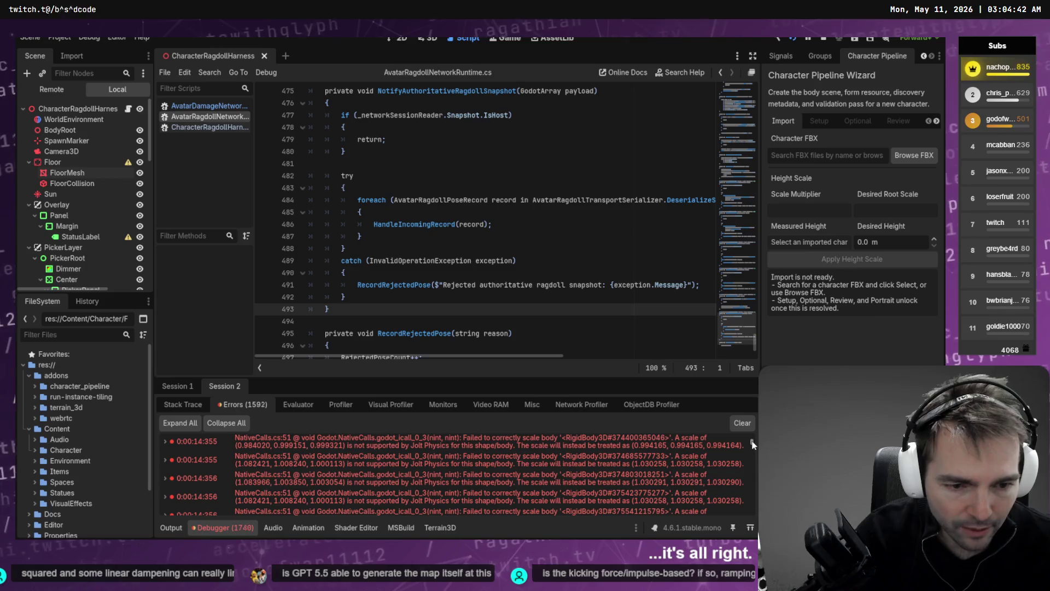
pyautogui.scroll(-15, 755, 443)
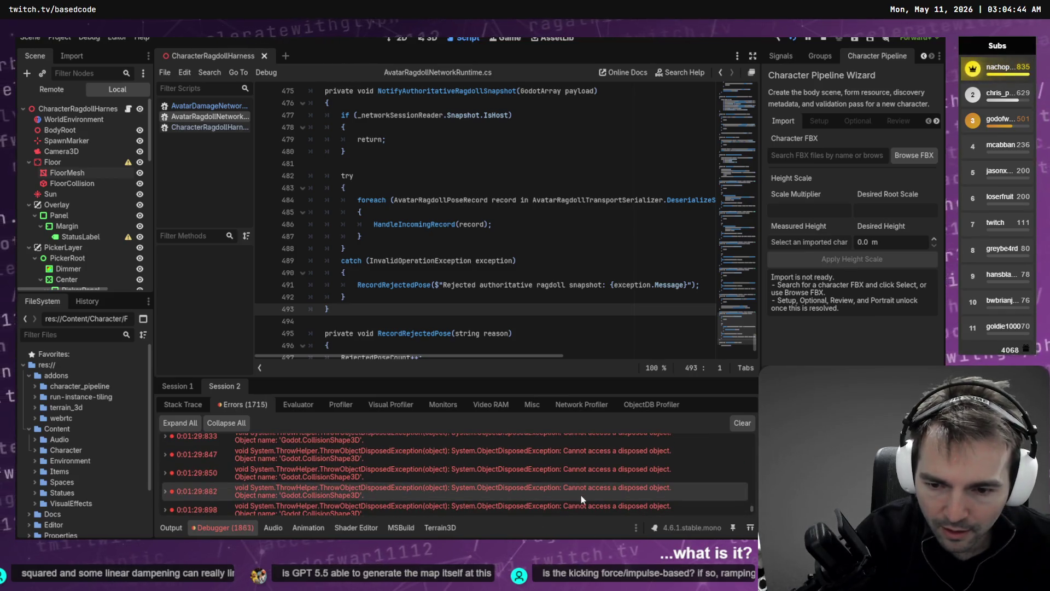
pyautogui.rightClick(618, 498)
pyautogui.click(651, 506)
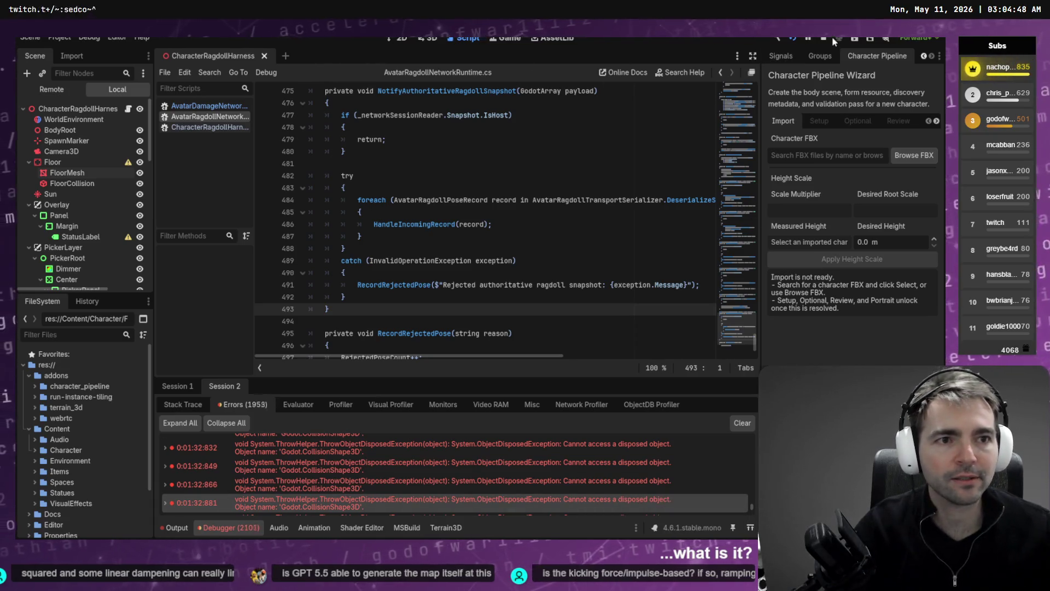
pyautogui.click(824, 37)
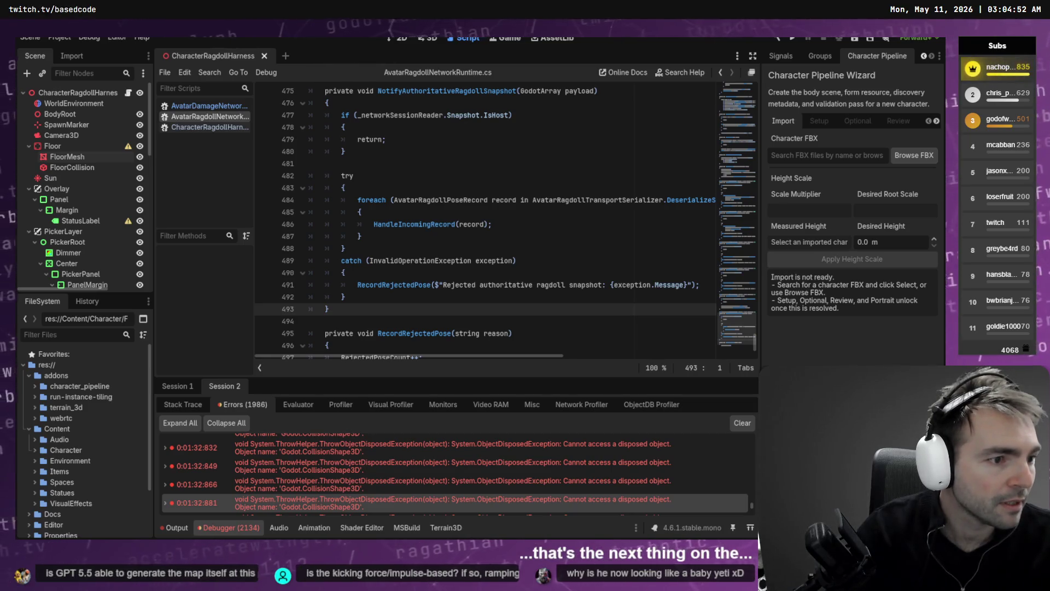
pyautogui.hotkey('alt', 'Tab')
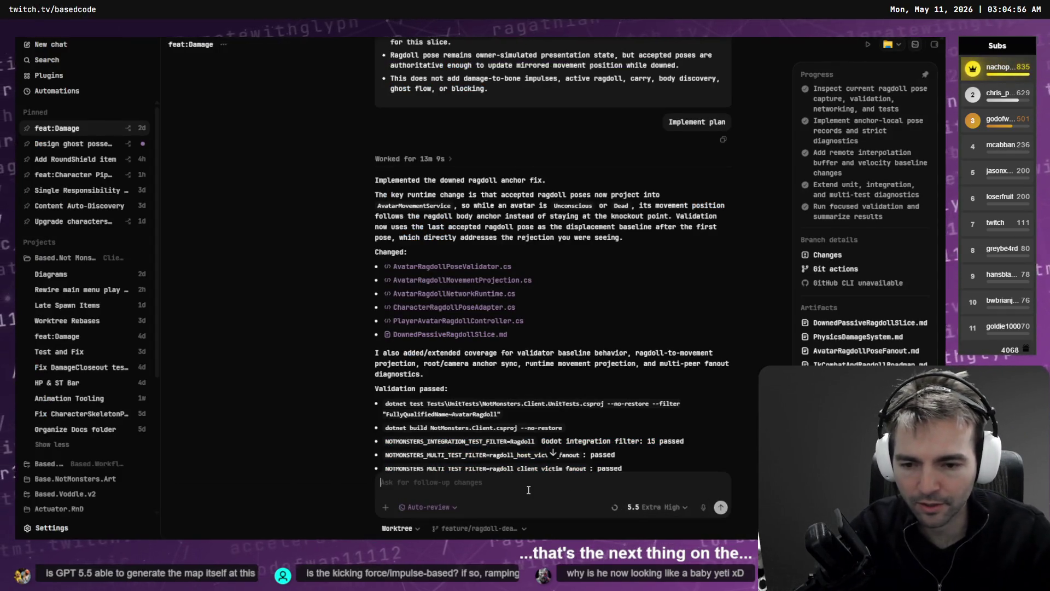
# Send feat:Damage a dictated follow-up with the client-side stack trace in a code fence.
pyautogui.press('super+h')
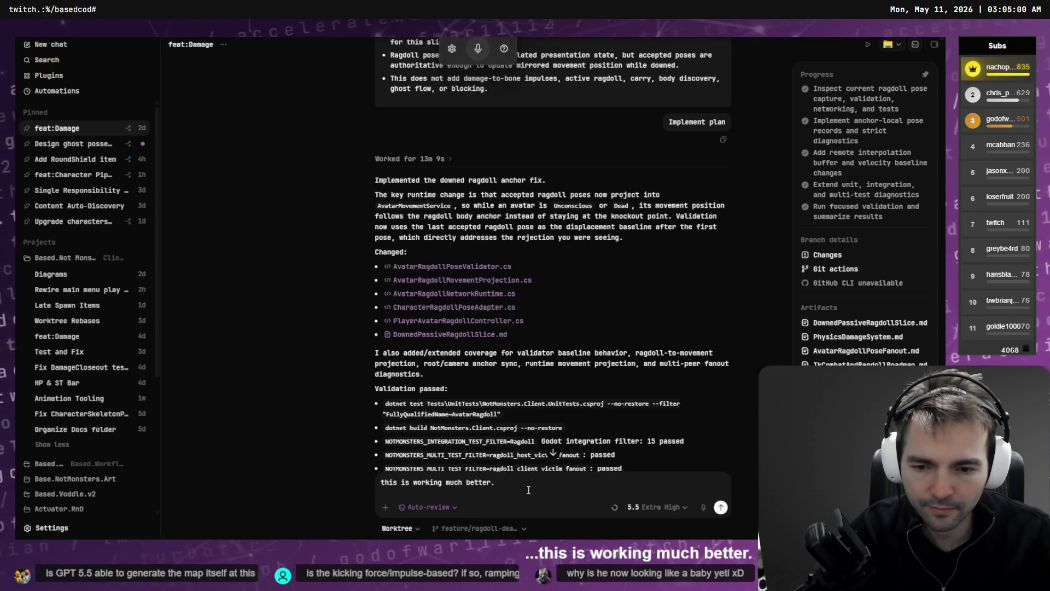
pyautogui.hotkey('shift', 'Return')
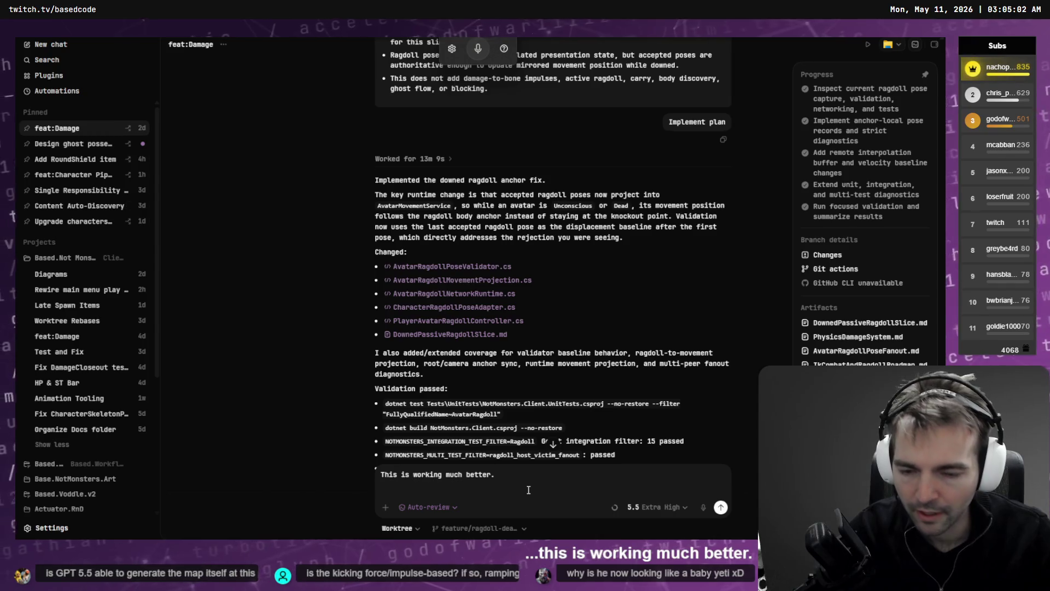
pyautogui.press('super+h')
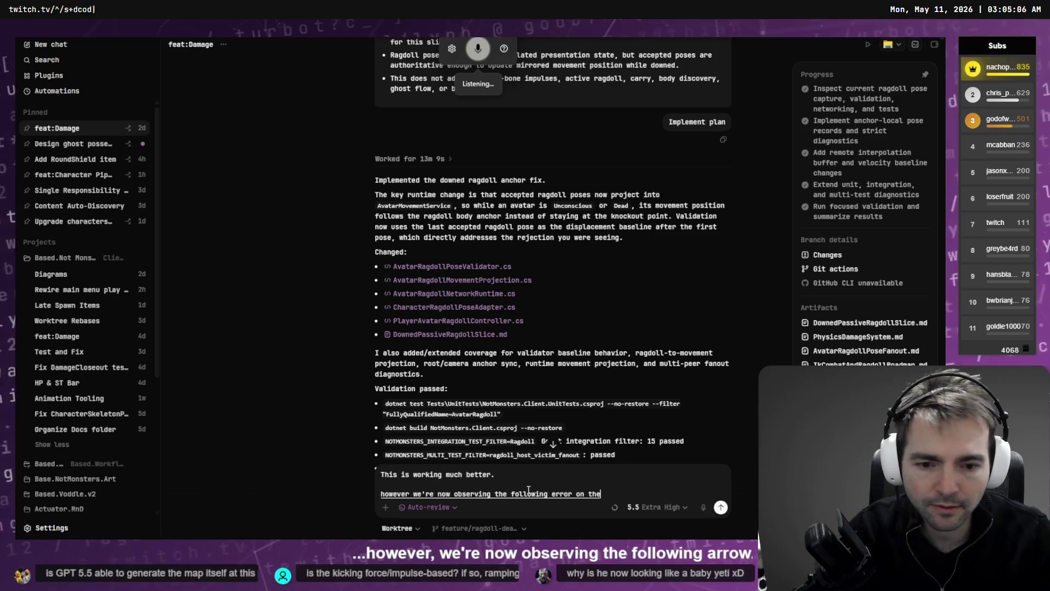
pyautogui.write(':')
pyautogui.hotkey('shift', 'Return')
pyautogui.write('`')
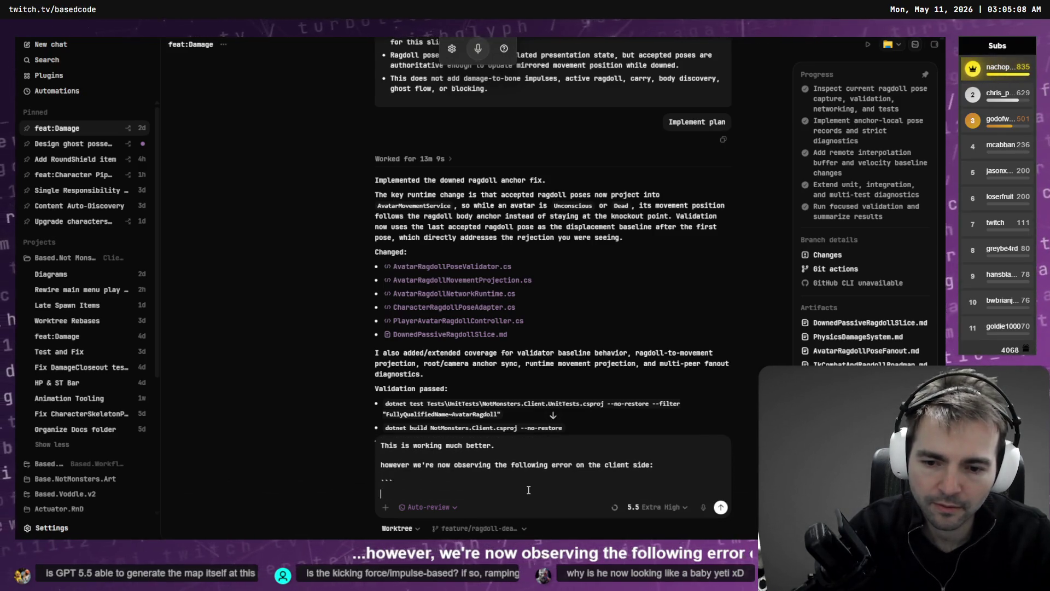
pyautogui.hotkey('shift', 'Return')
pyautogui.hotkey('shift', 'Return')
pyautogui.write('```')
pyautogui.press('Up')
pyautogui.hotkey('ctrl', 'v')
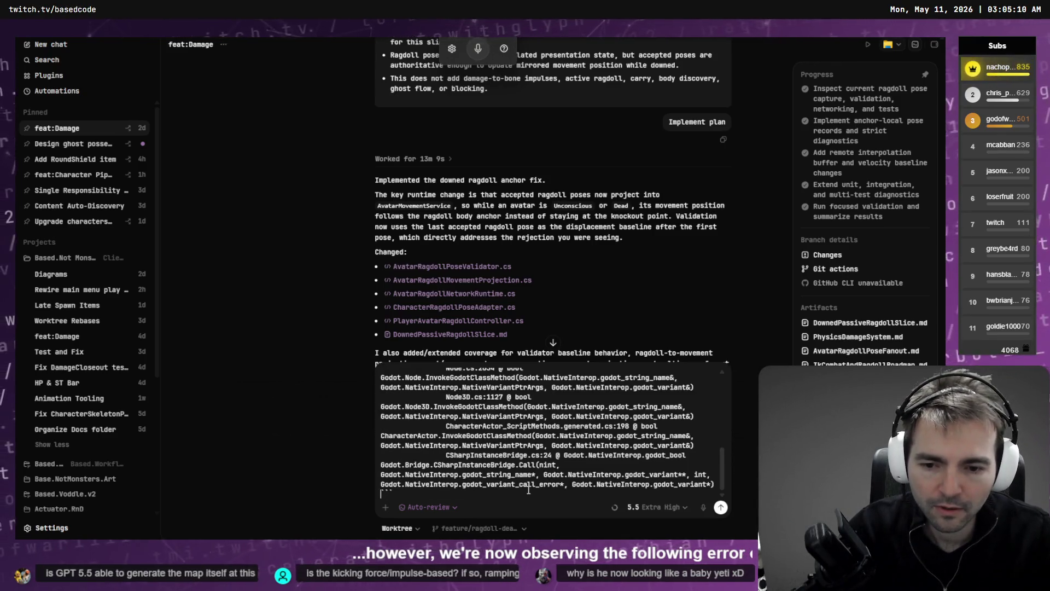
pyautogui.press('Return')
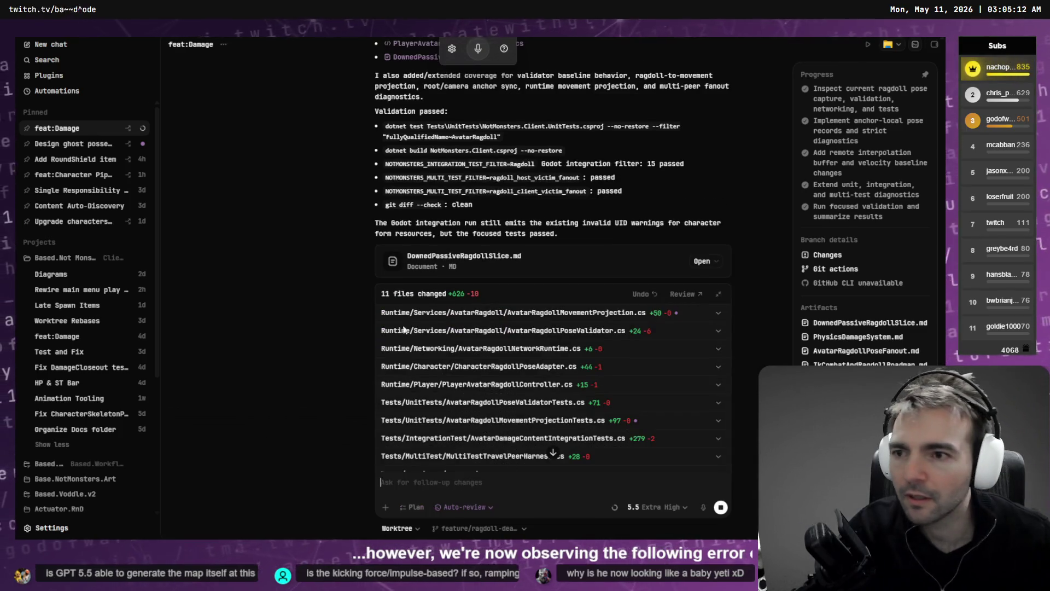
pyautogui.click(71, 143)
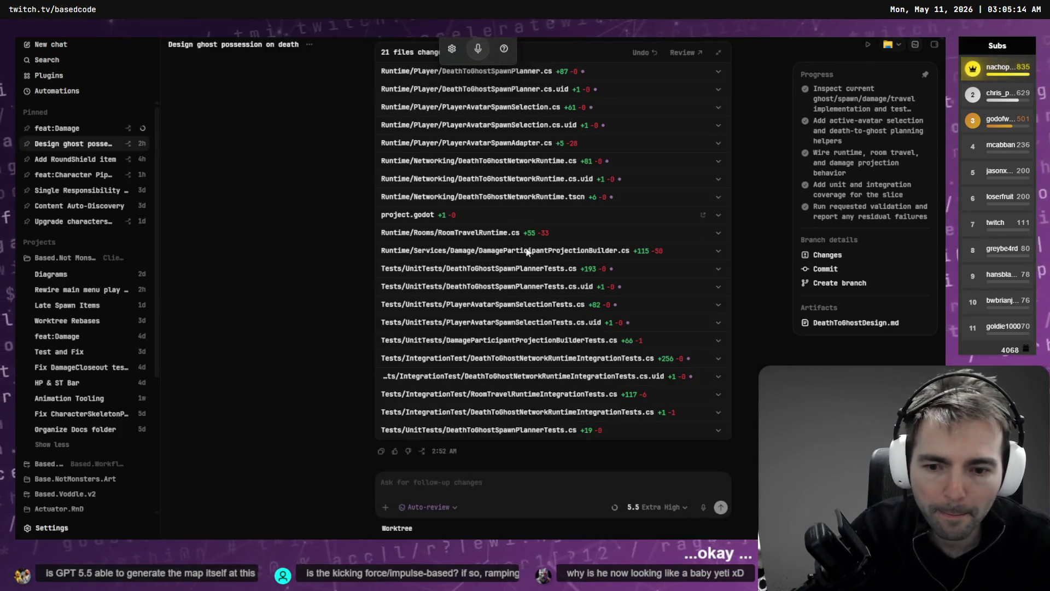
# Scroll to the death-to-ghost slice summary and open the Client worktree folder in File Explorer.
pyautogui.scroll(5, 527, 251)
pyautogui.moveTo(375, 203); pyautogui.dragTo(539, 202)
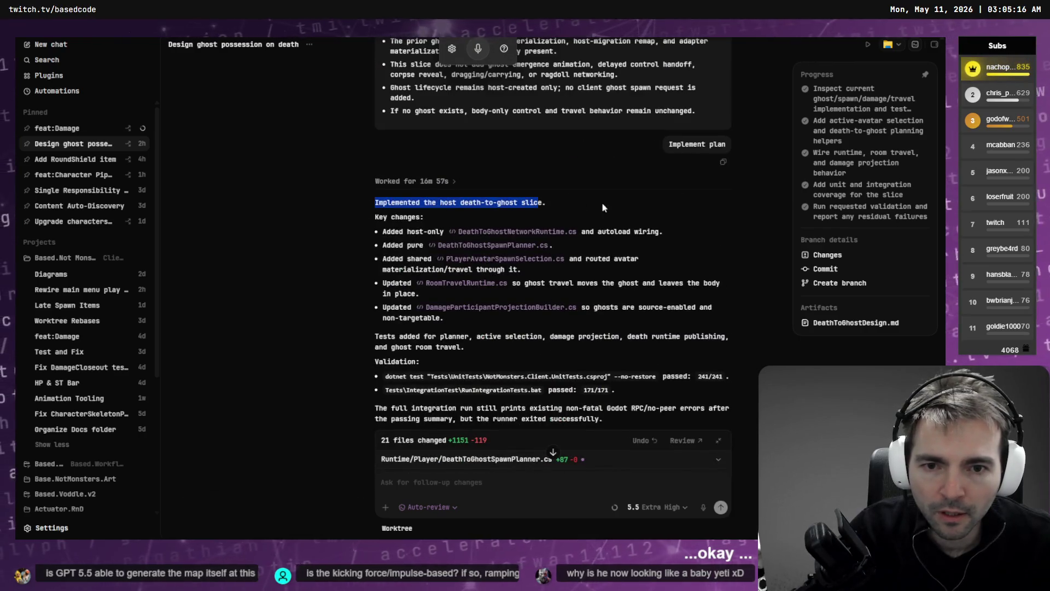
pyautogui.moveTo(604, 208); pyautogui.dragTo(644, 202)
pyautogui.click(644, 202)
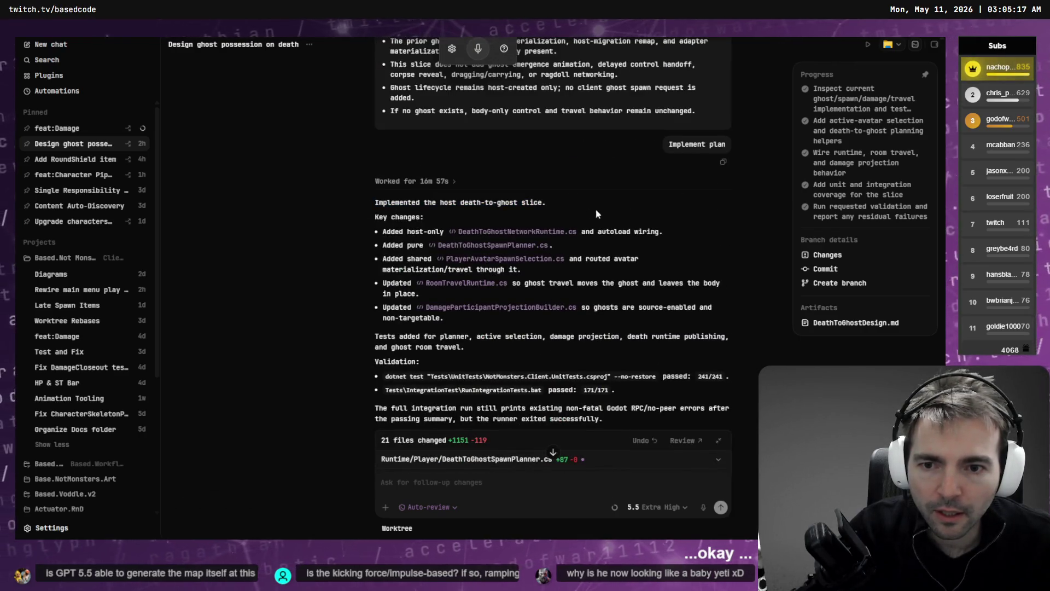
pyautogui.click(888, 46)
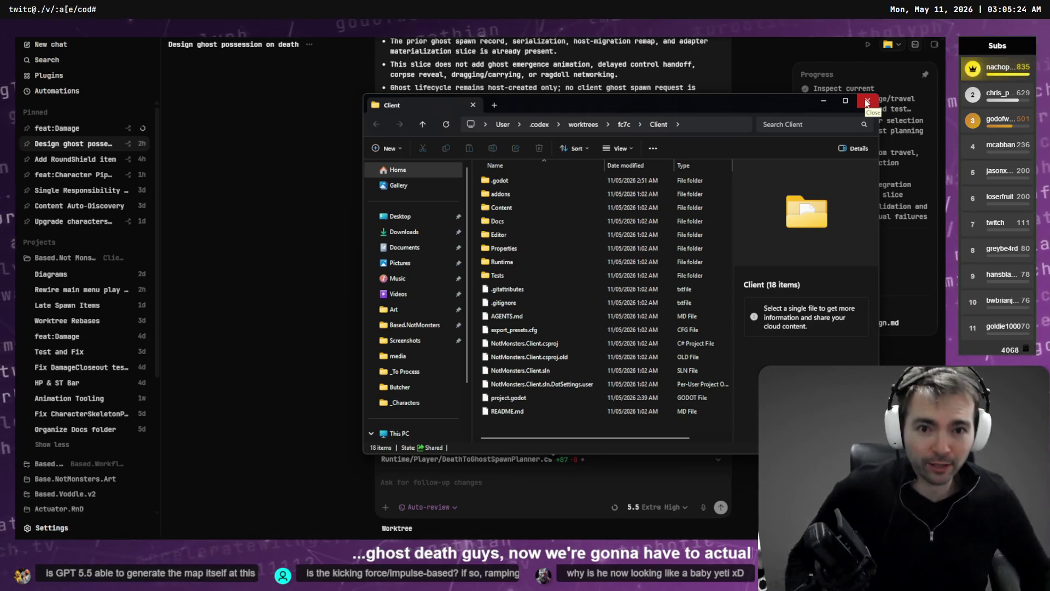
# View the Client folder's full path, then leave File Explorer to return to the Codex chat.
pyautogui.click(711, 120)
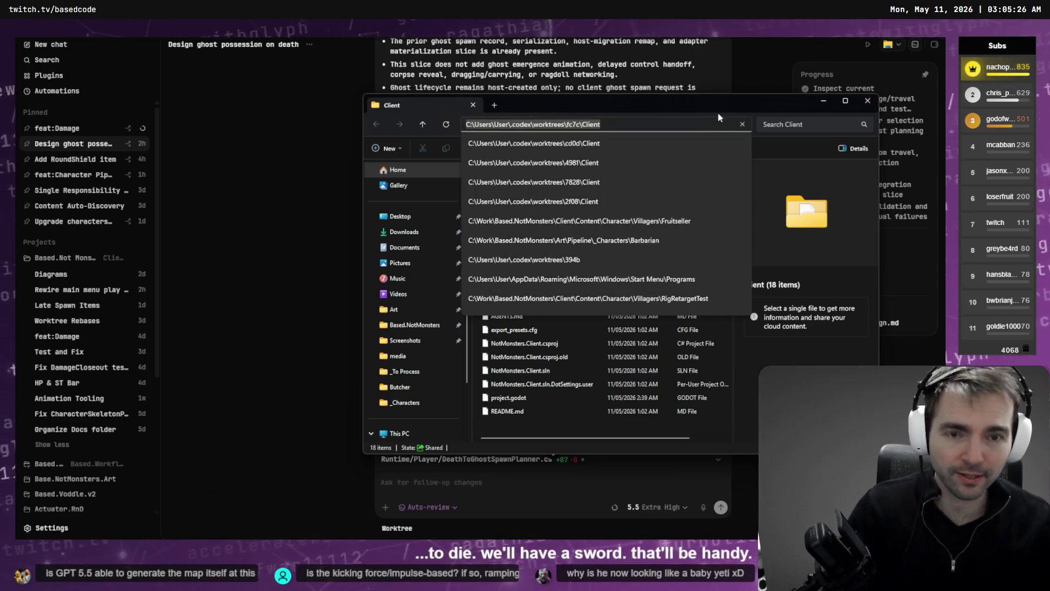
pyautogui.press('Escape')
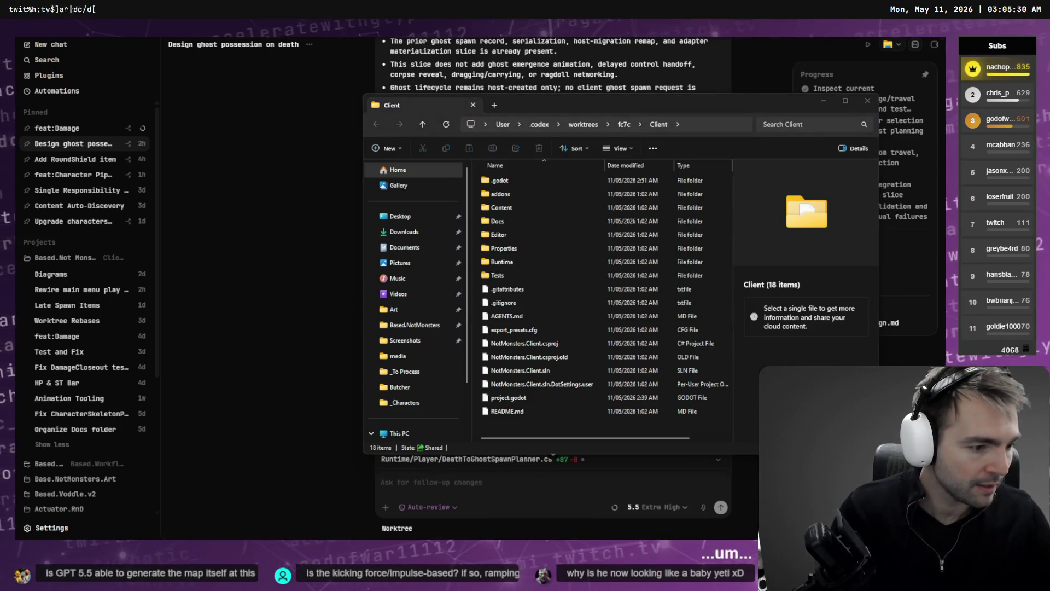
pyautogui.hotkey('alt', 'Tab')
pyautogui.hotkey('alt', 'Tab')
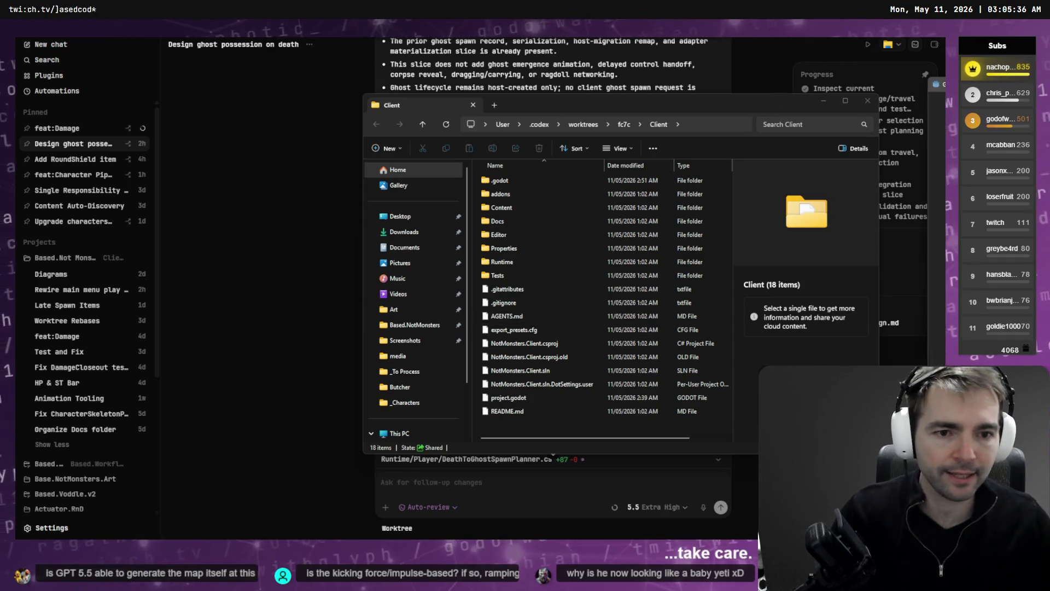
pyautogui.hotkey('alt', 'Tab')
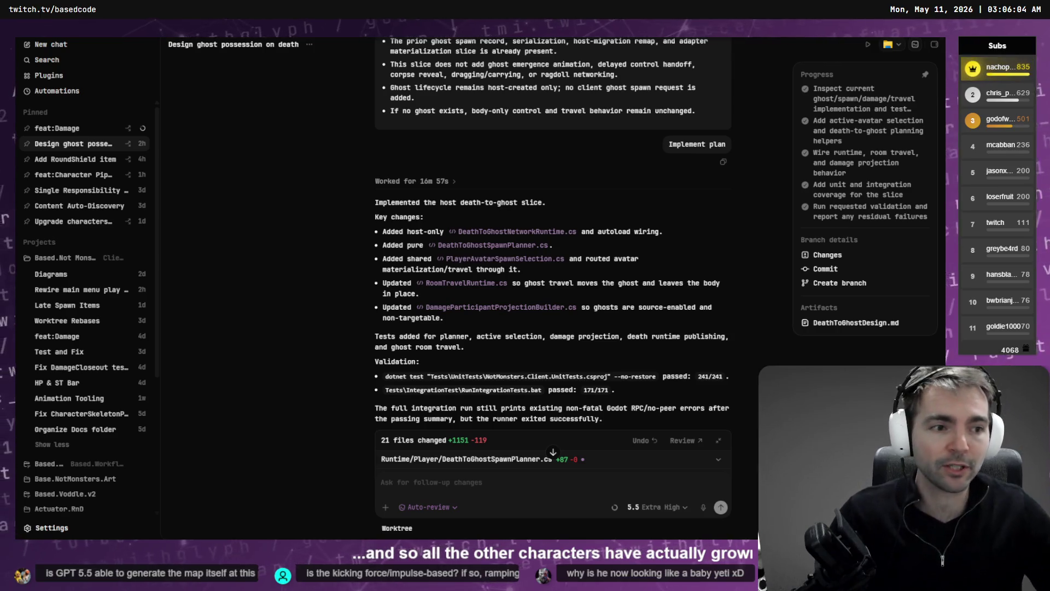
# Bring up the Character Pipeline wizard panel in the Godot editor.
pyautogui.hotkey('alt', 'Tab')
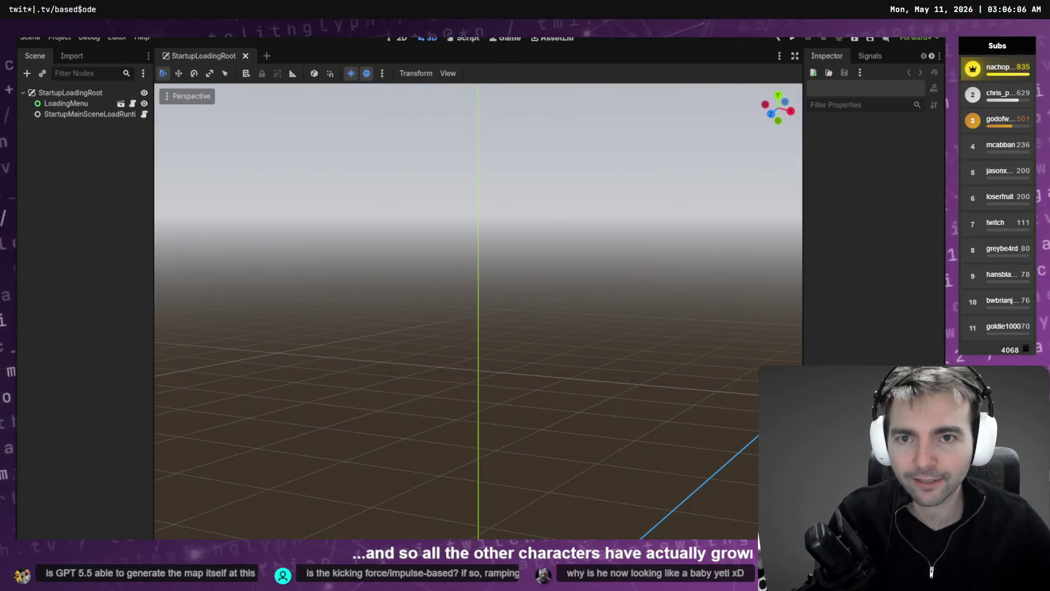
pyautogui.scroll(-2, 868, 58)
pyautogui.click(872, 59)
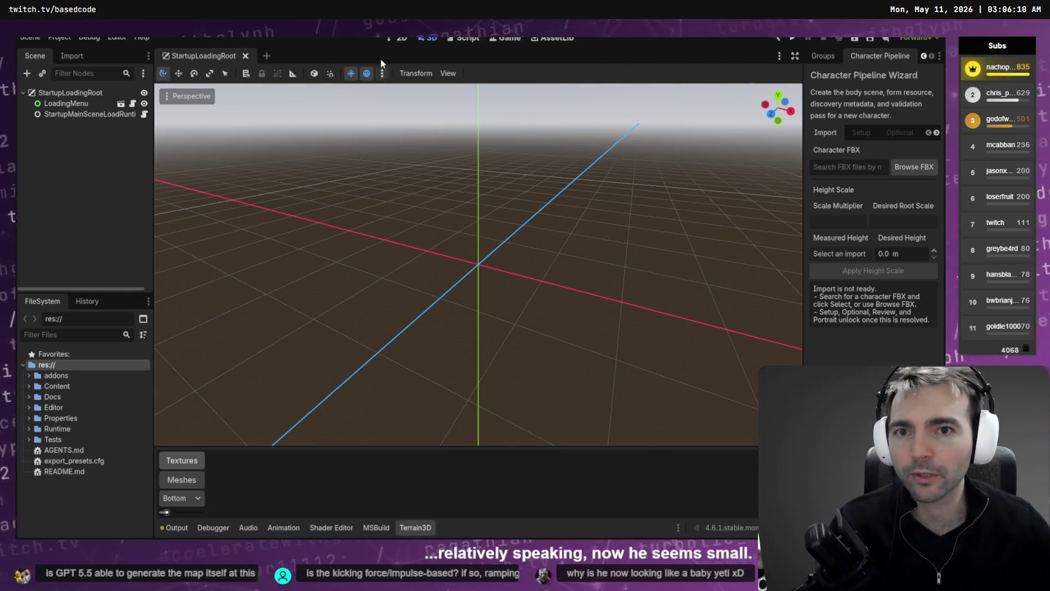
# Browse the 2D, AssetLib and Script workspaces, return to 3D and run the project.
pyautogui.click(397, 39)
pyautogui.click(553, 42)
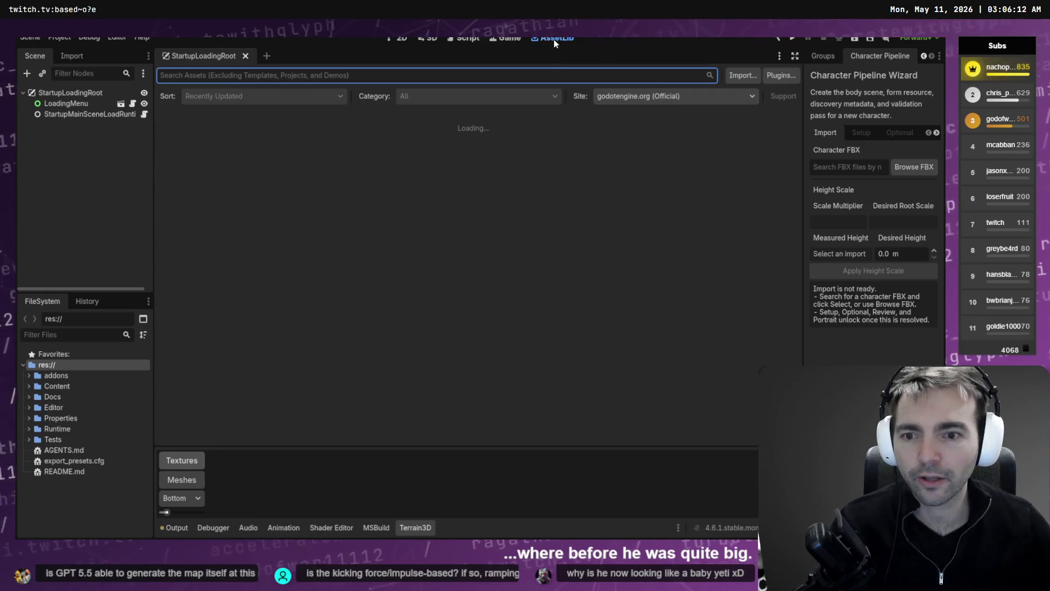
pyautogui.click(462, 40)
pyautogui.click(428, 38)
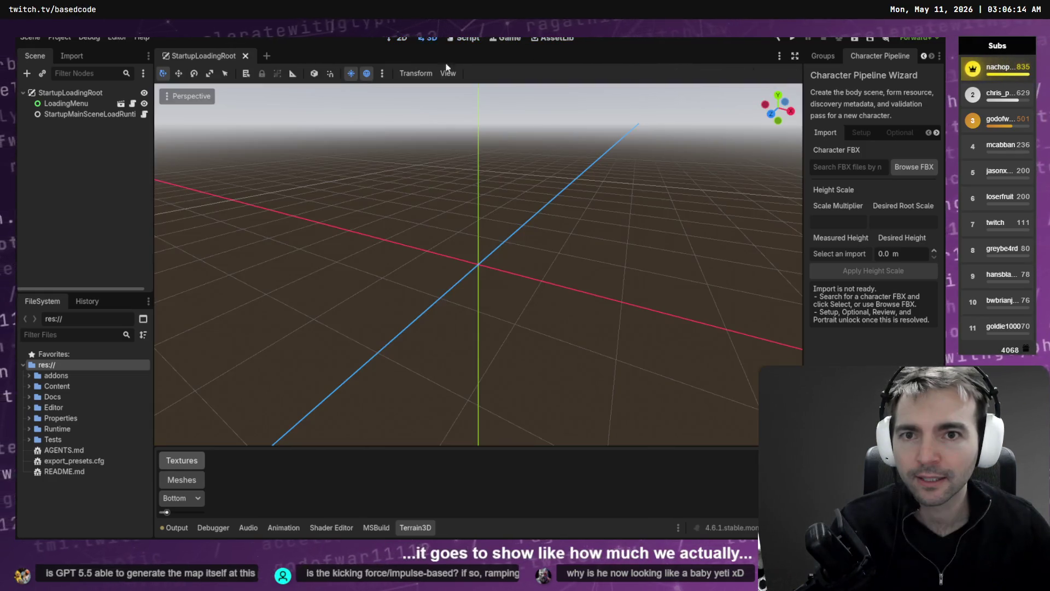
pyautogui.press('F5')
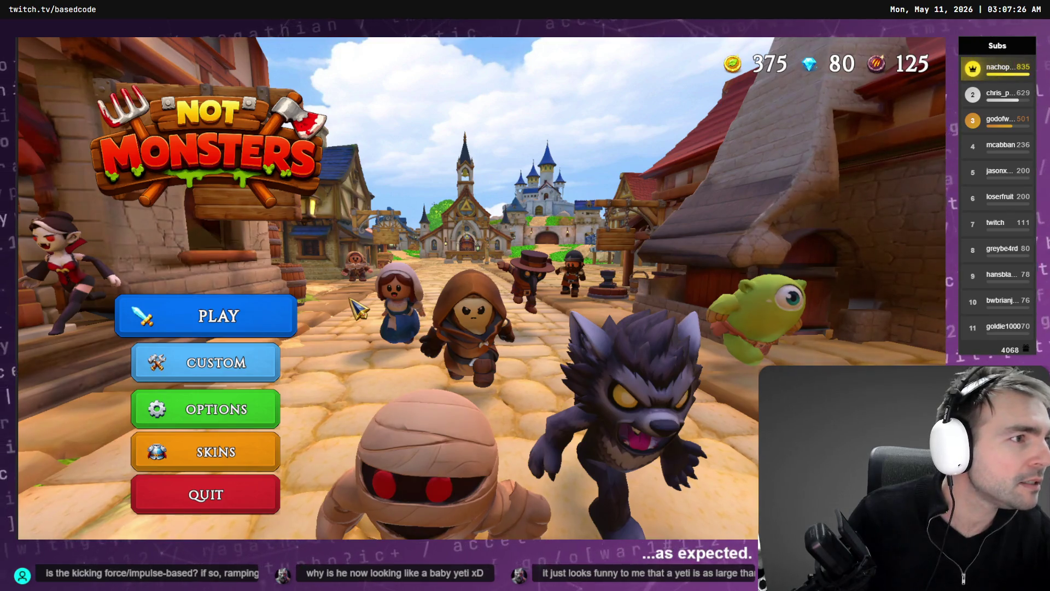
# Start a match from the main menu, then stop and relaunch the game.
pyautogui.click(265, 327)
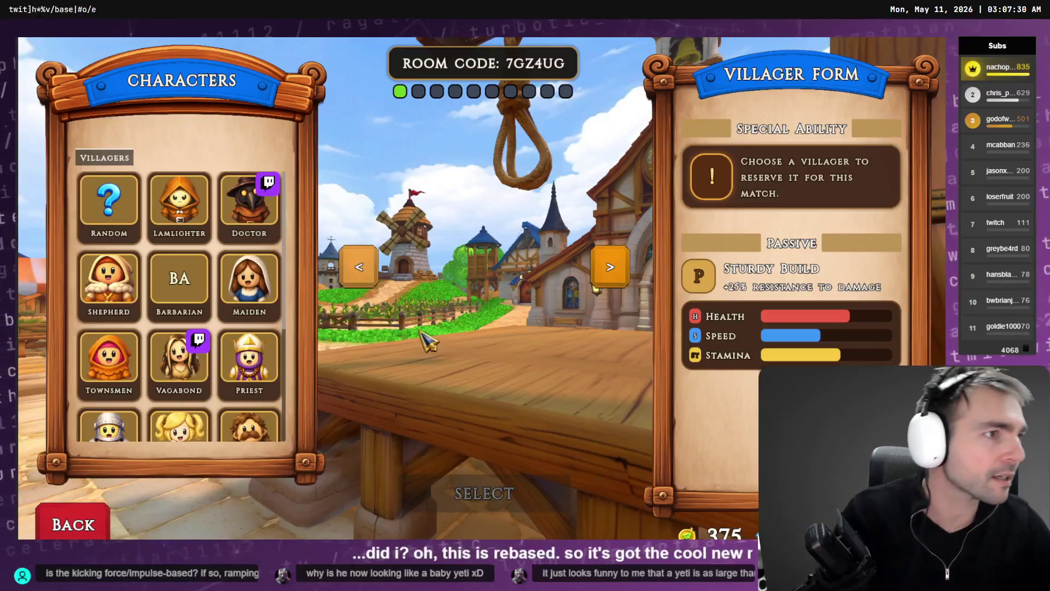
pyautogui.press('F8')
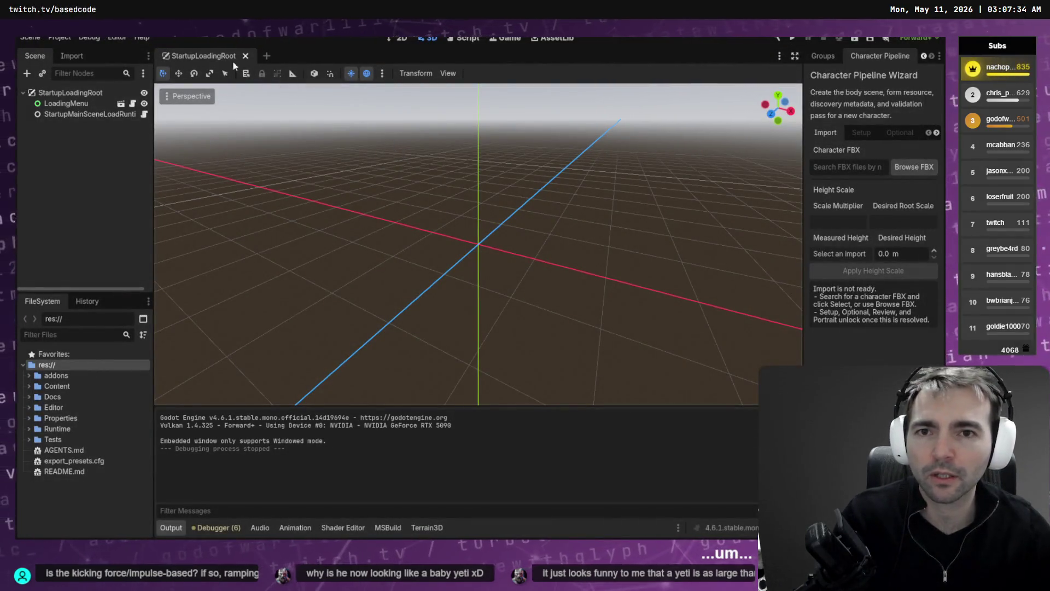
pyautogui.press('F5')
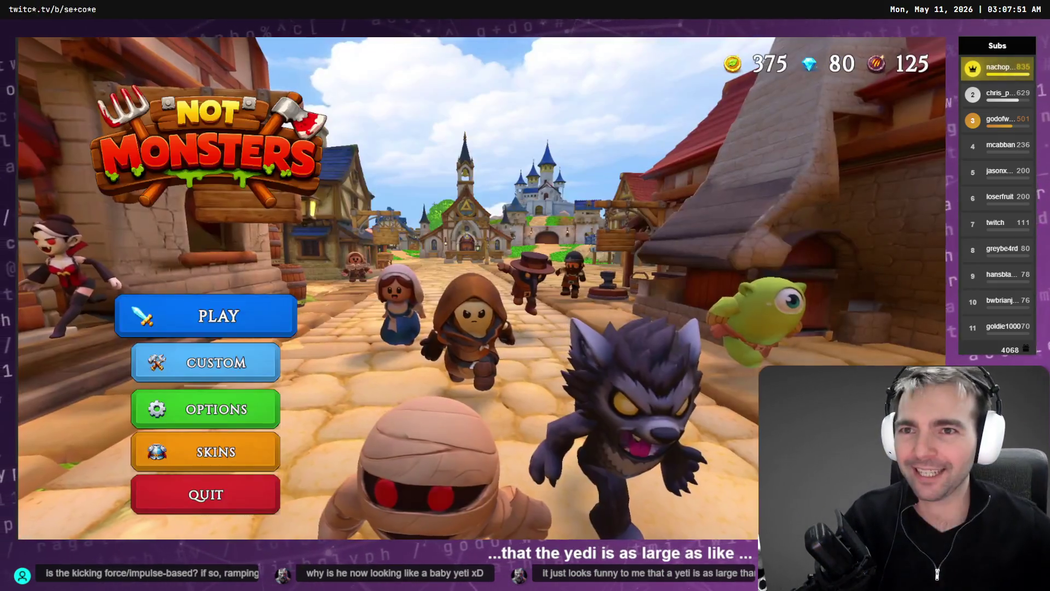
# Check the in-game camera and window-embedding options, then stop and rebuild for another run.
pyautogui.click(328, 31)
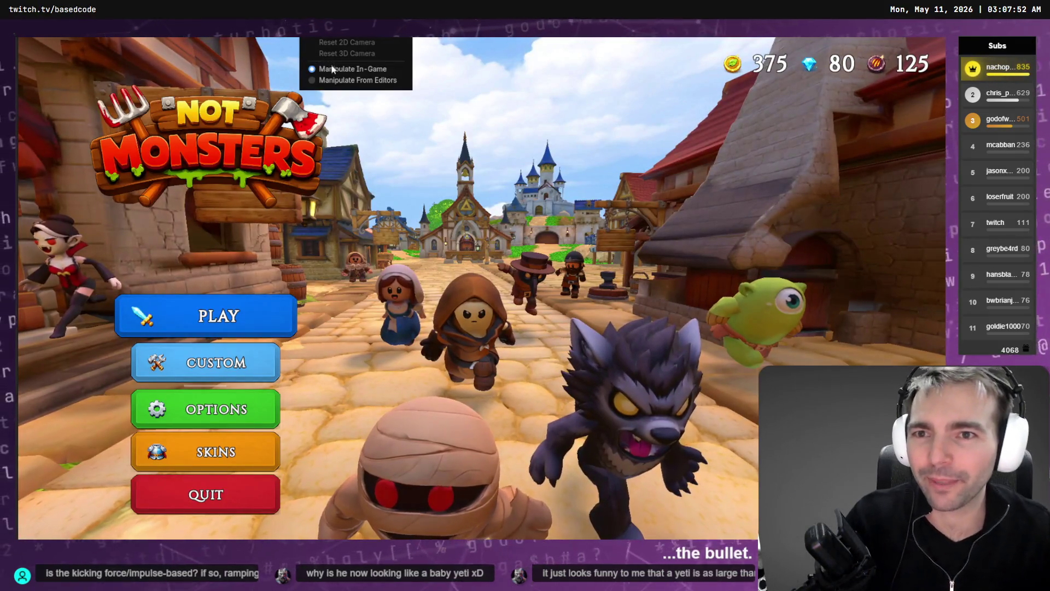
pyautogui.click(339, 30)
pyautogui.click(350, 30)
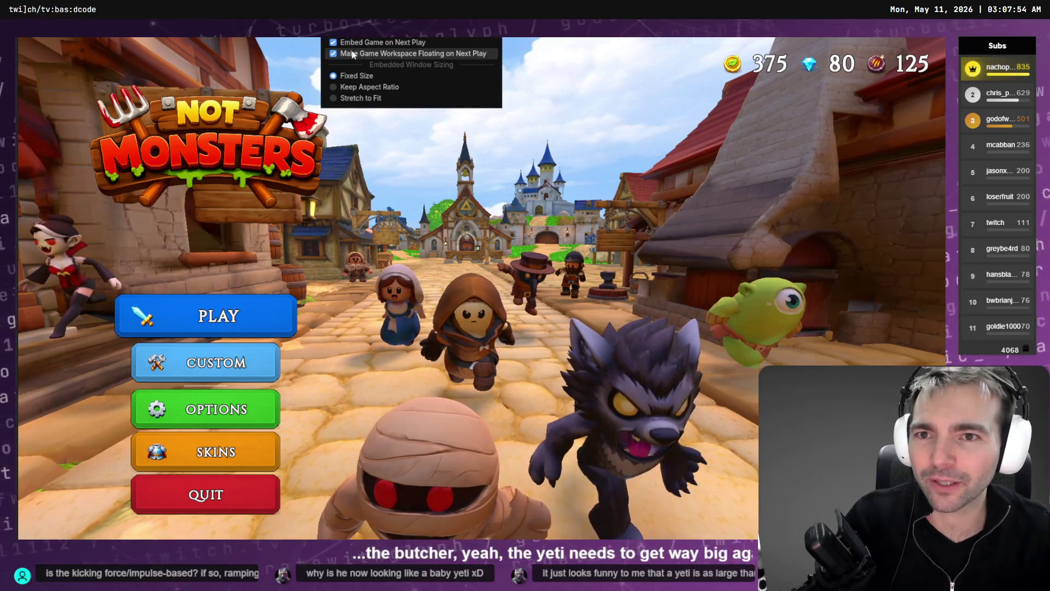
pyautogui.press('F5')
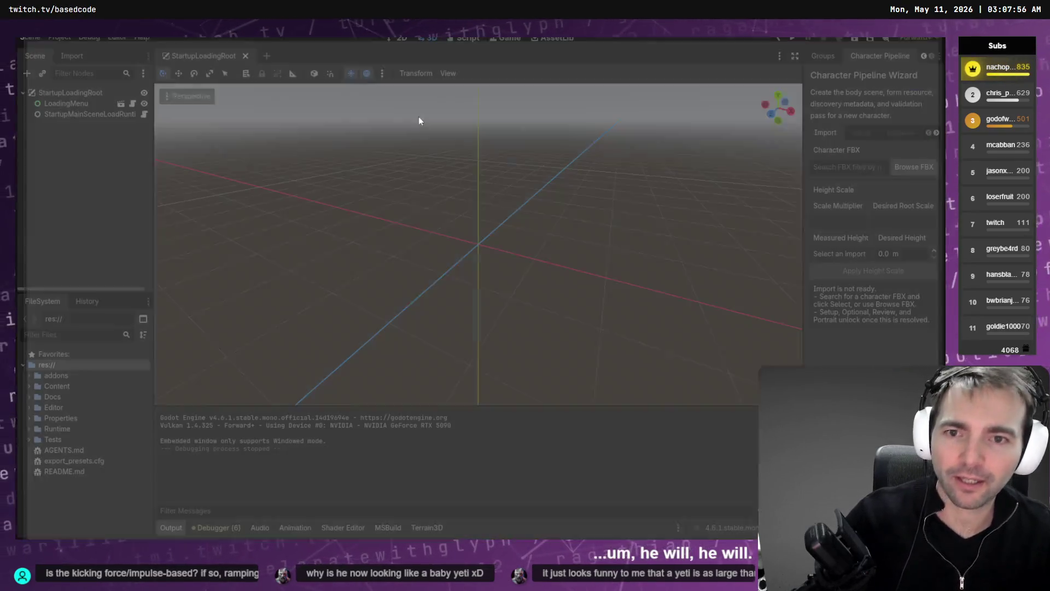
# Filter the FileSystem for 'Ghost' and open GhostCharacter.tscn.
pyautogui.click(118, 38)
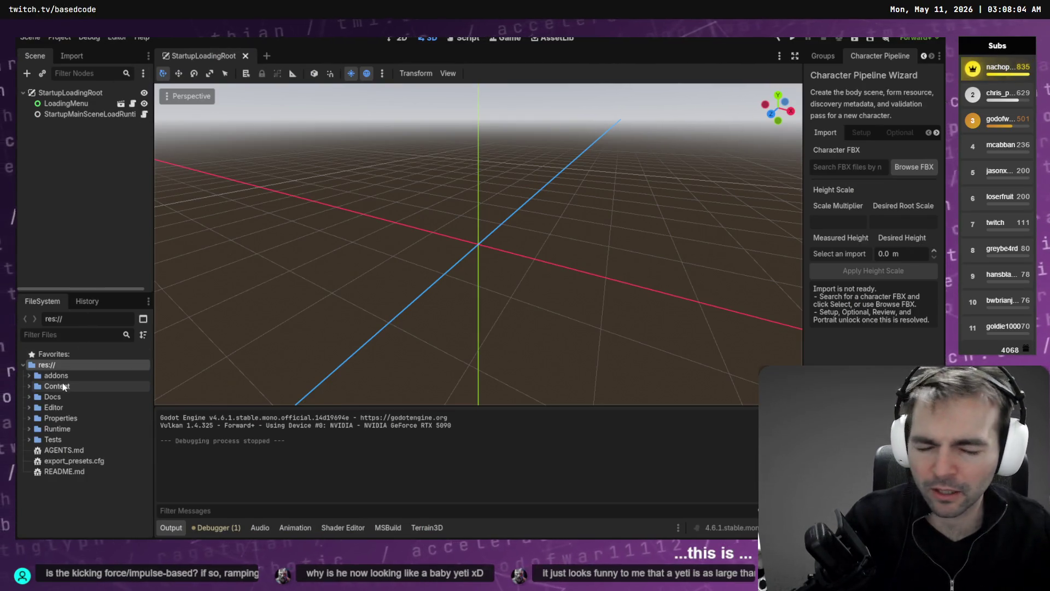
pyautogui.click(72, 335)
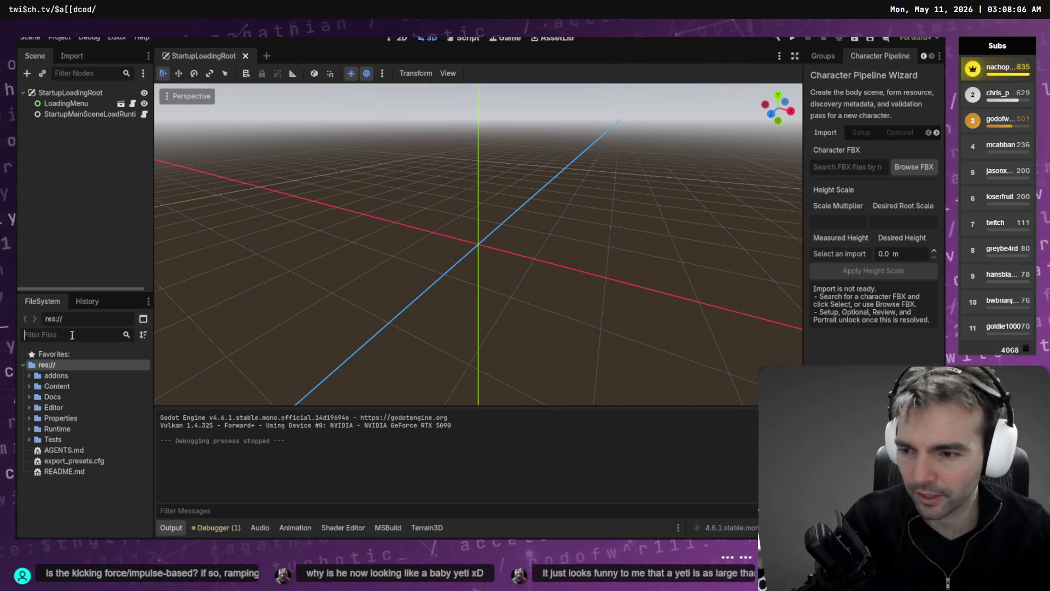
pyautogui.write('Ghost')
pyautogui.click(116, 429)
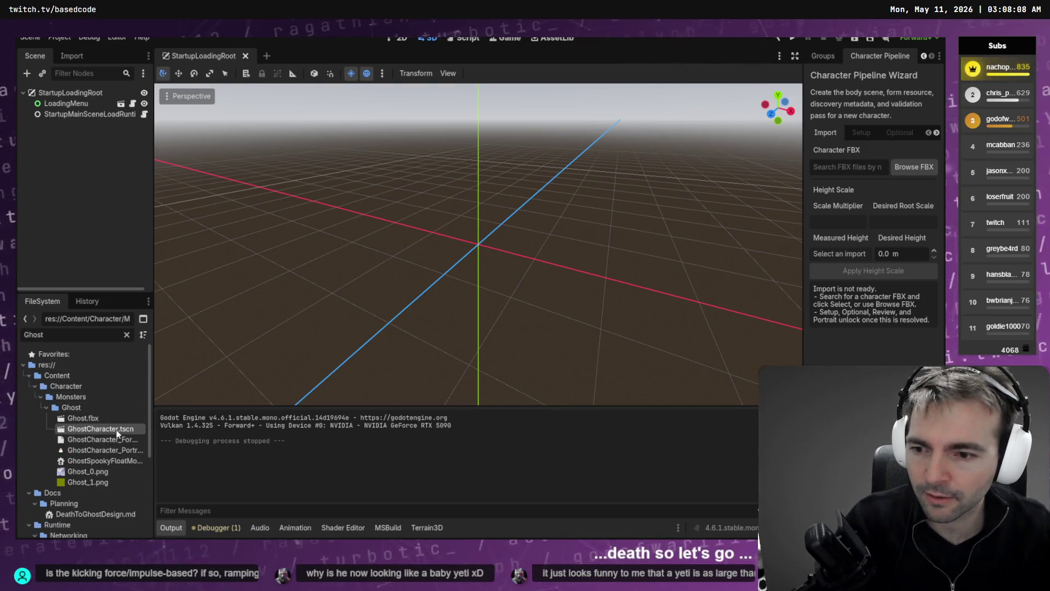
pyautogui.doubleClick(124, 432)
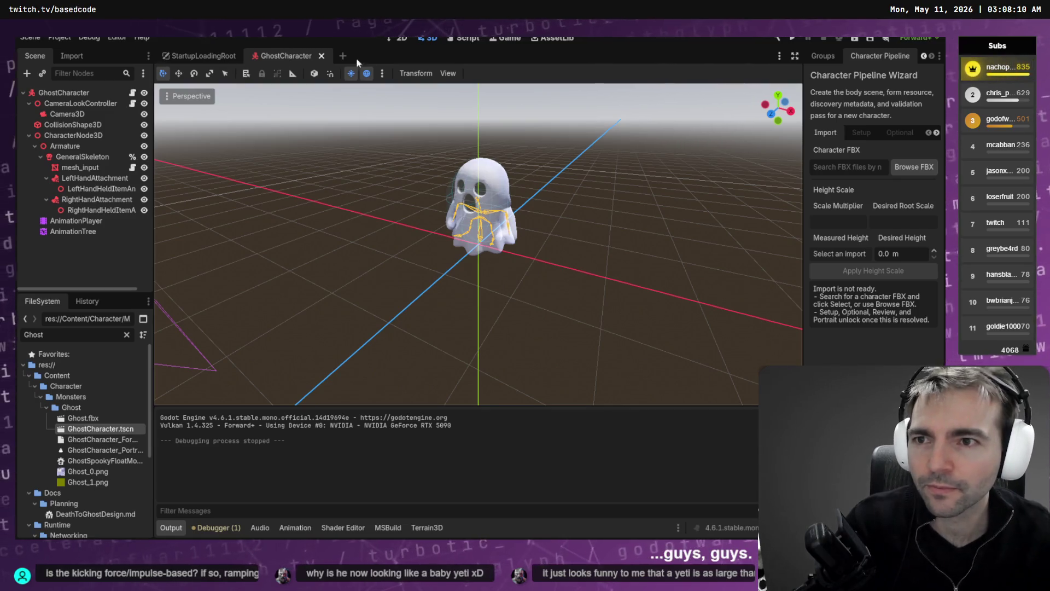
# Enable multiple run instances set to 2 under Debug > Customize Run Instances, then run.
pyautogui.click(89, 38)
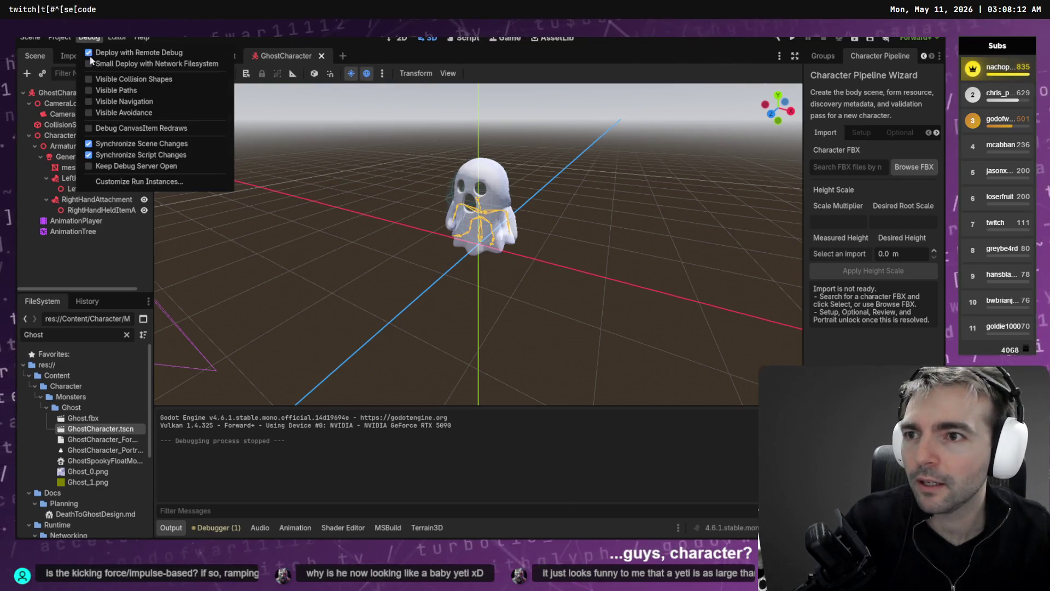
pyautogui.click(121, 181)
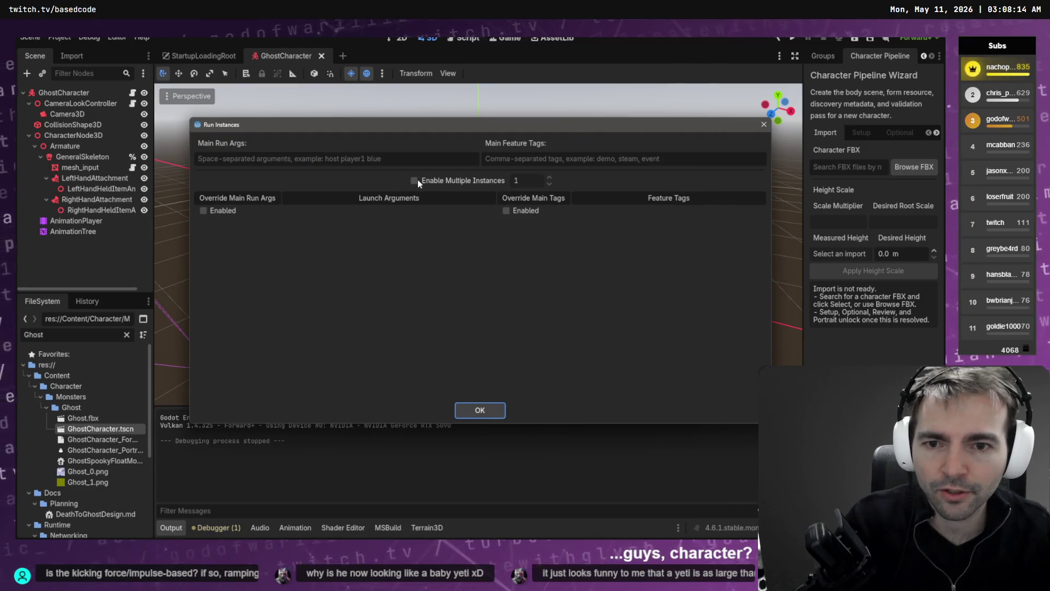
pyautogui.doubleClick(521, 184)
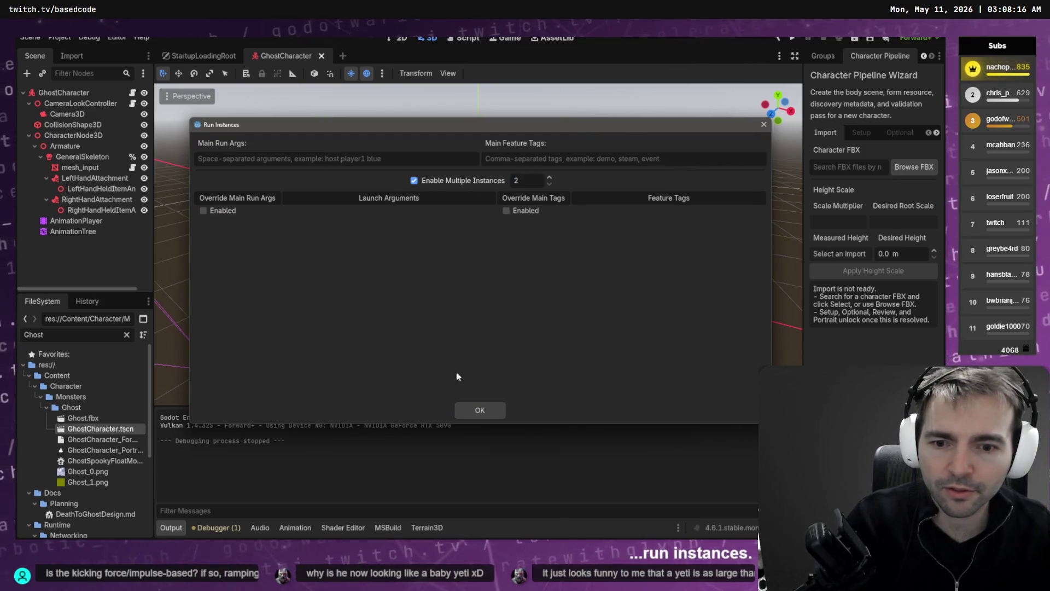
pyautogui.click(488, 404)
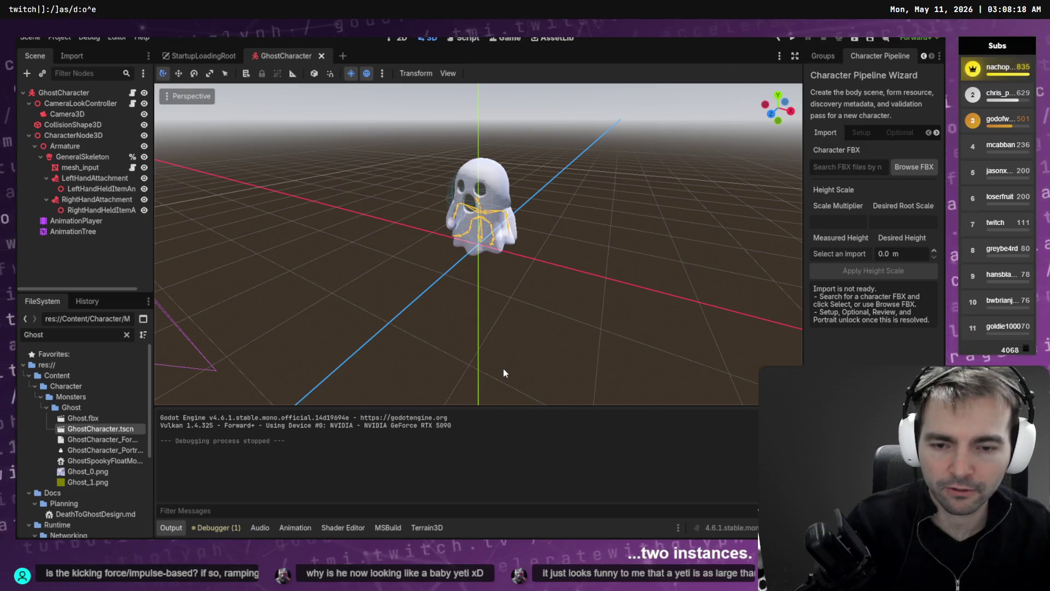
pyautogui.press('F5')
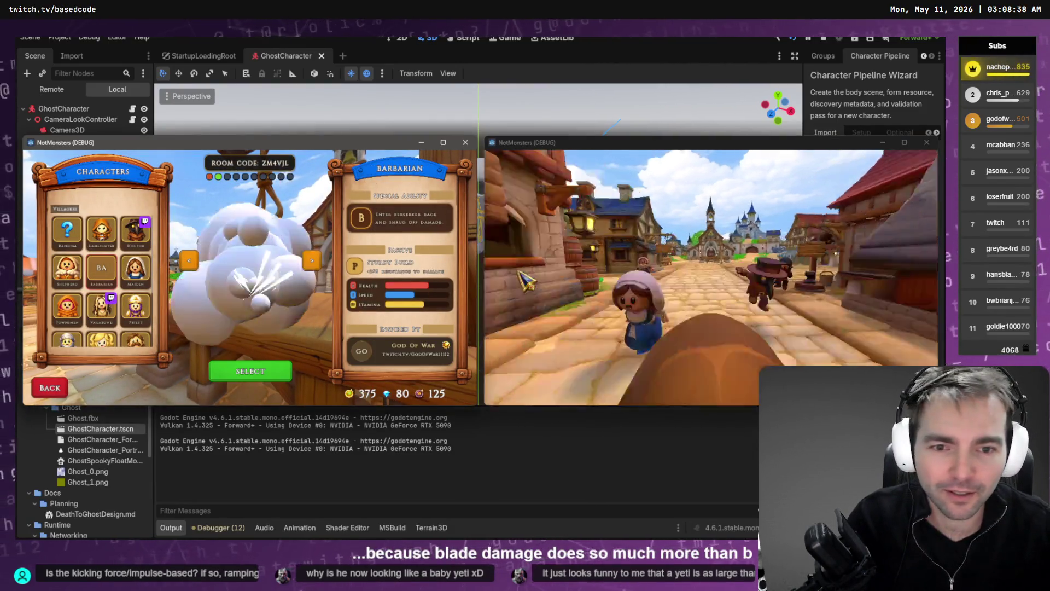
# Select the Barbarian for the left player and the Fruitseller for the right player.
pyautogui.click(527, 267)
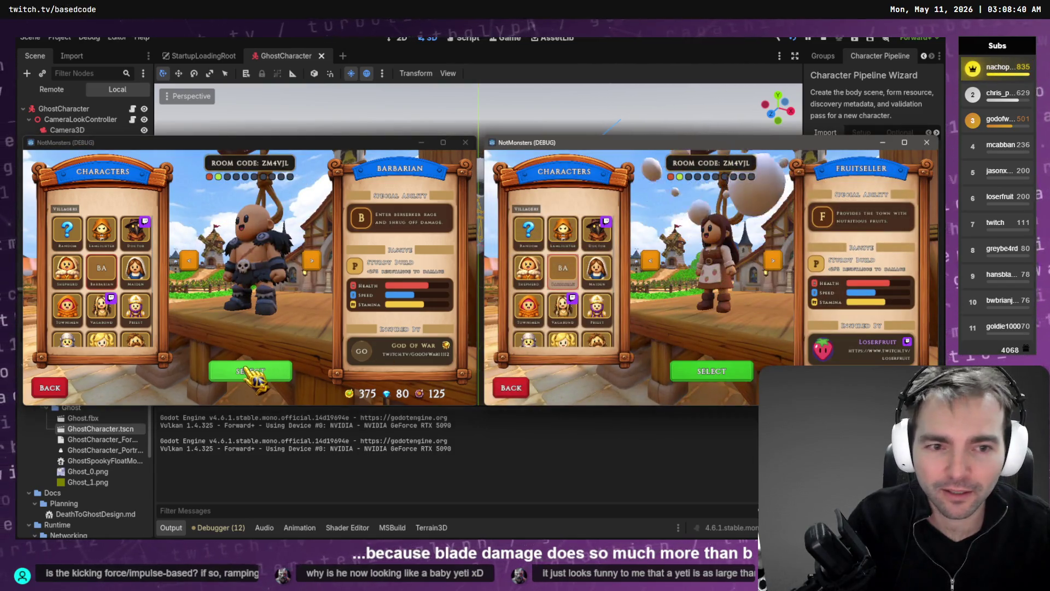
pyautogui.click(250, 371)
pyautogui.click(725, 371)
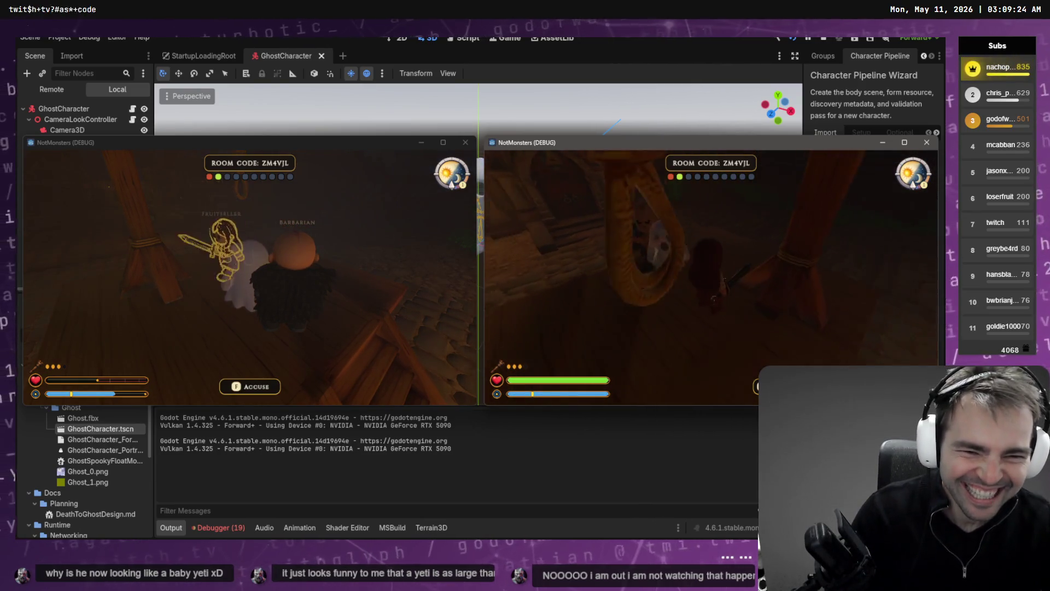
# Play the match alternating between both game windows until a player dies and becomes a ghost.
pyautogui.hotkey('alt', 'Tab')
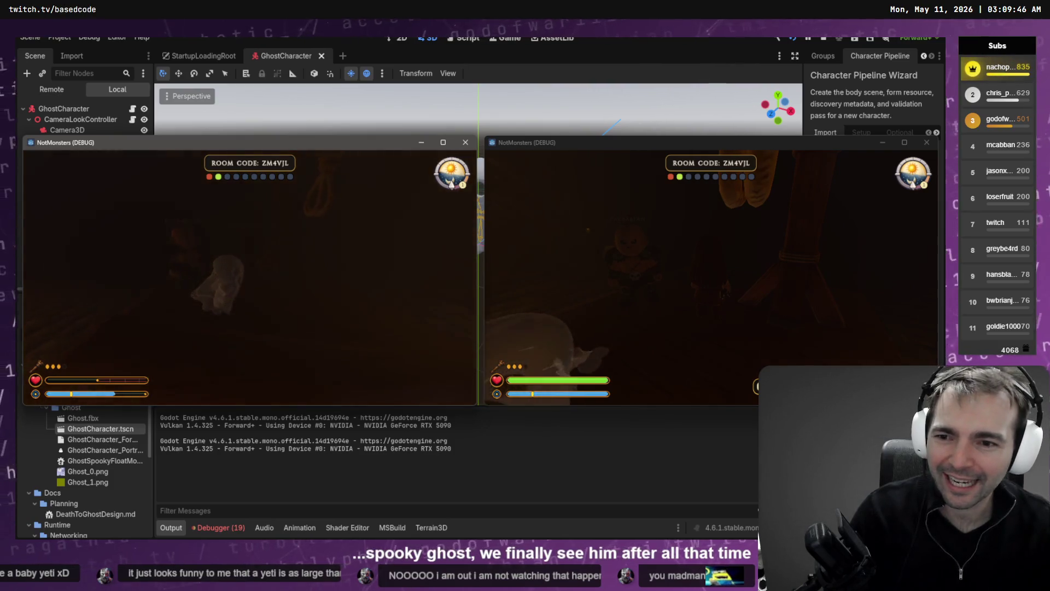
pyautogui.click(711, 273)
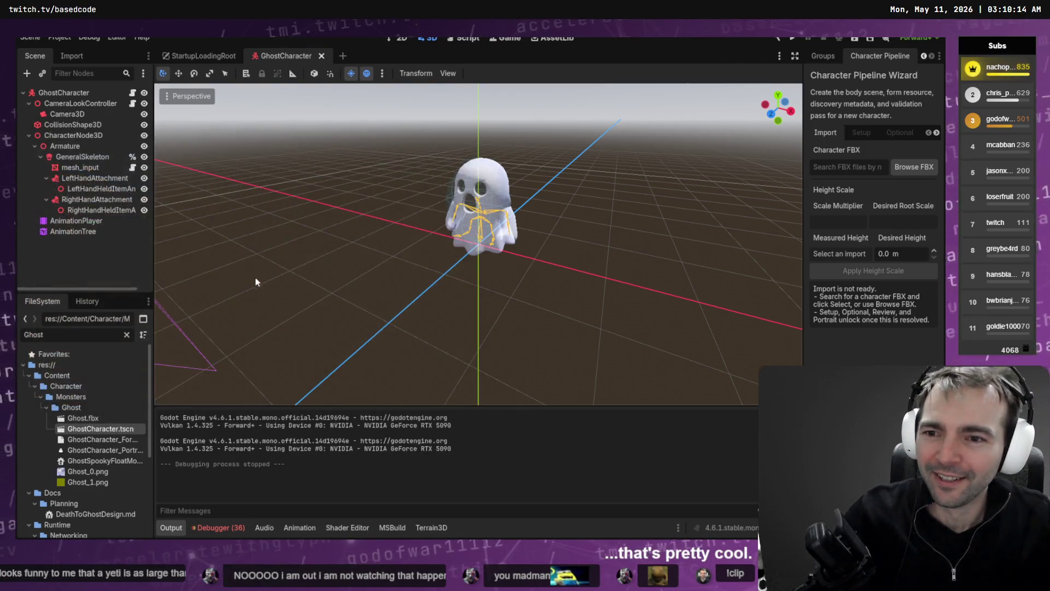
# Rebuild and launch both NotMonsters instances again with F5.
pyautogui.press('F5')
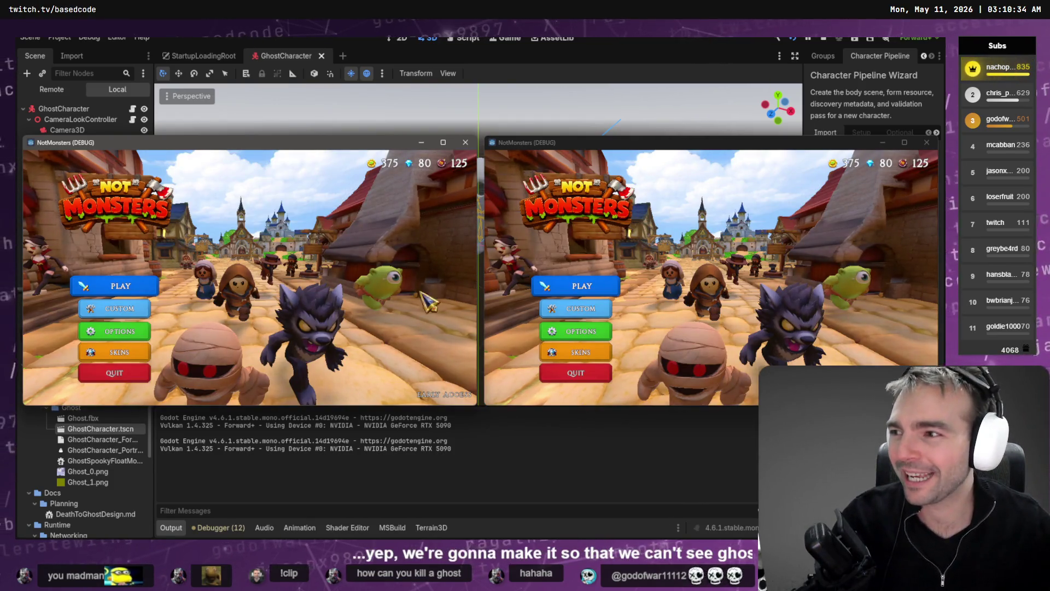
# Start matchmaking in both games and confirm the Farmer for the left player.
pyautogui.click(137, 286)
pyautogui.click(578, 287)
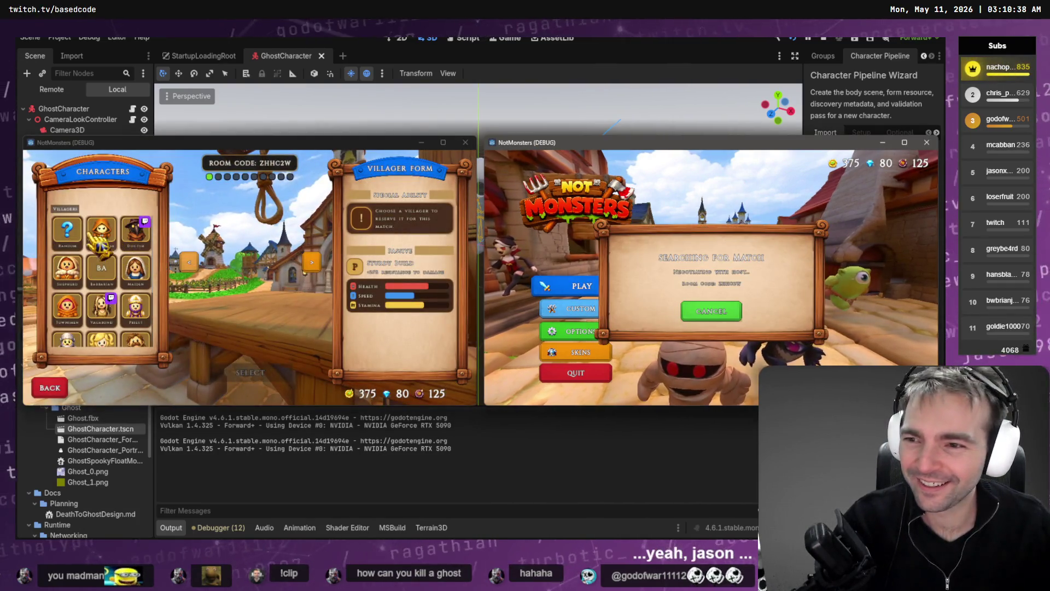
pyautogui.click(69, 229)
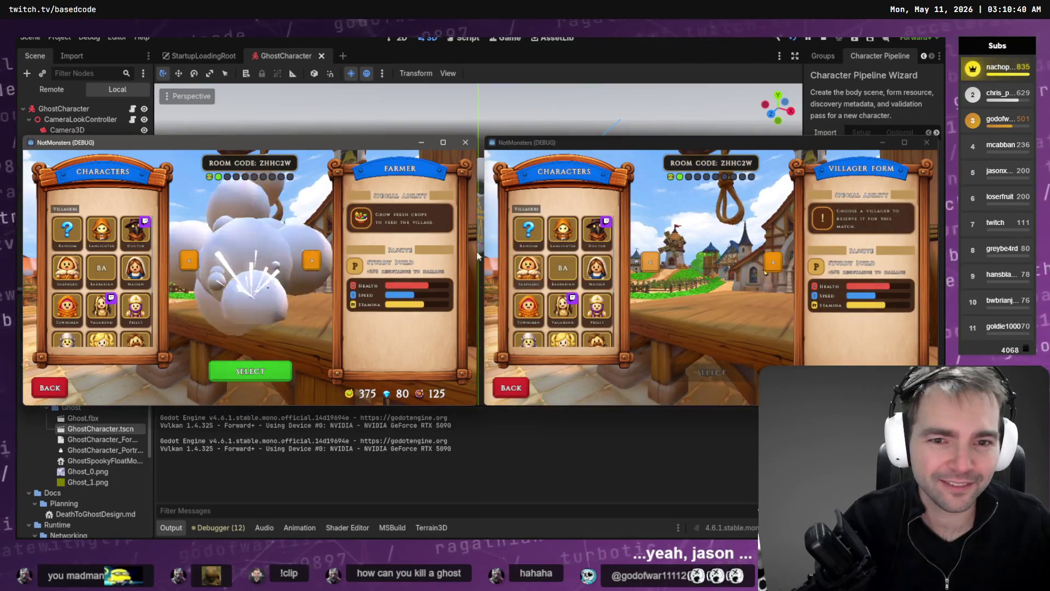
pyautogui.click(520, 243)
pyautogui.click(263, 374)
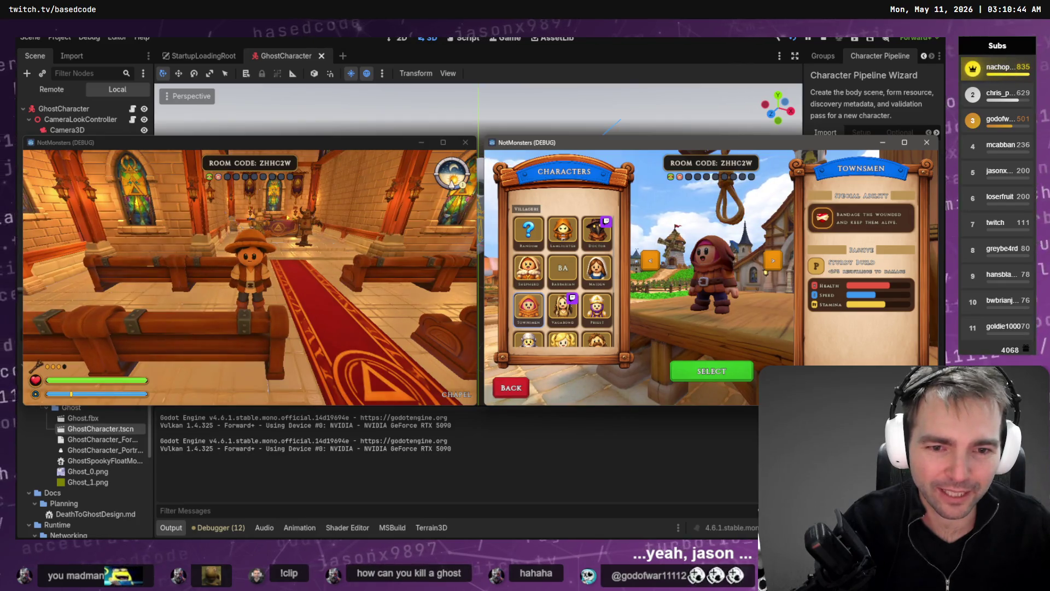
pyautogui.click(249, 274)
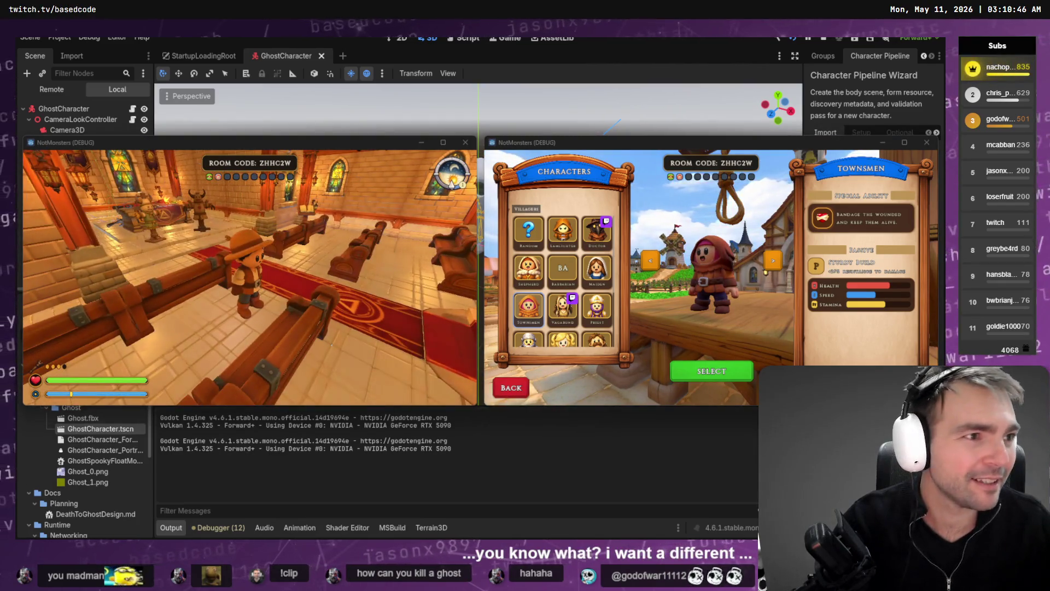
# In the right game, preview Doctor and Butcher, then pick and confirm the Poltergeist monster.
pyautogui.click(600, 300)
pyautogui.click(531, 230)
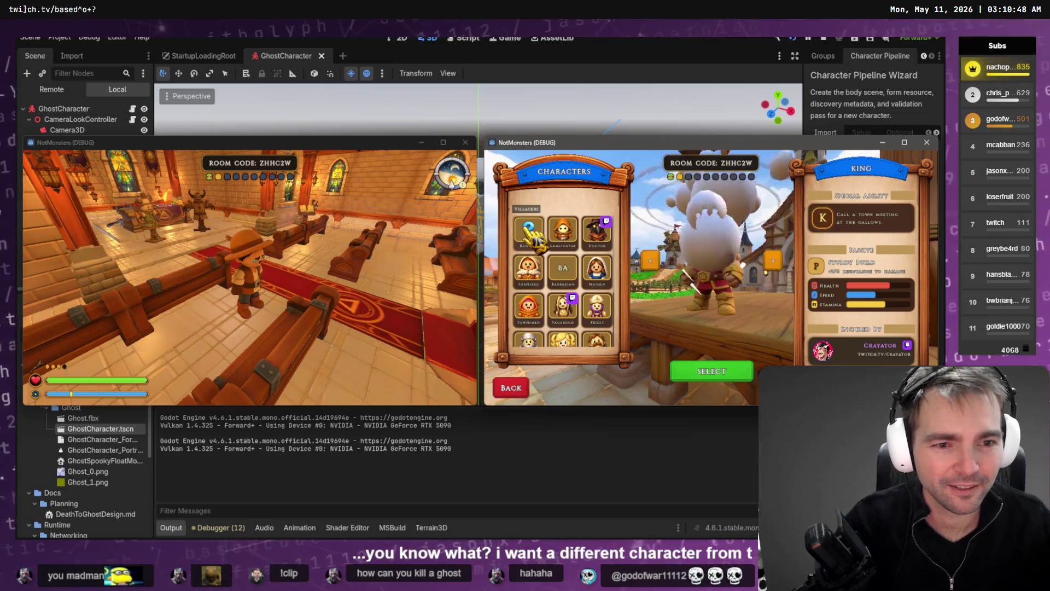
pyautogui.click(538, 246)
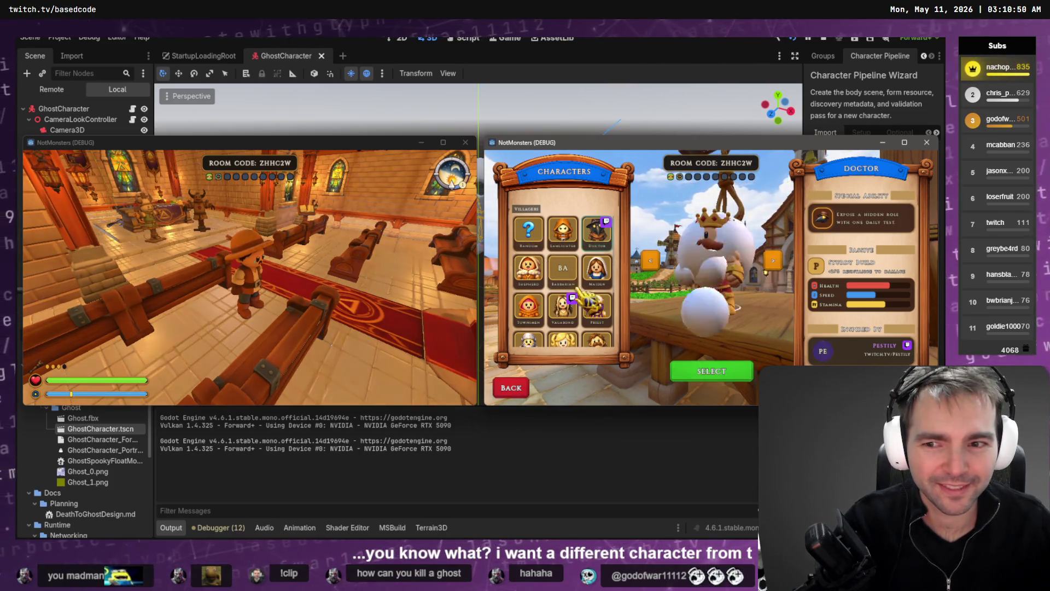
pyautogui.click(555, 269)
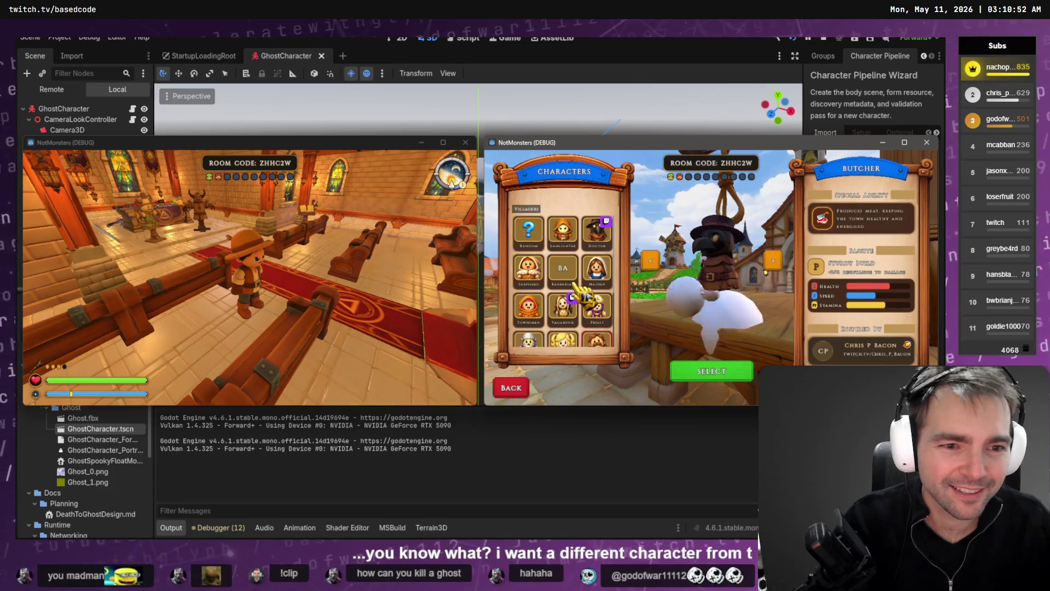
pyautogui.click(711, 372)
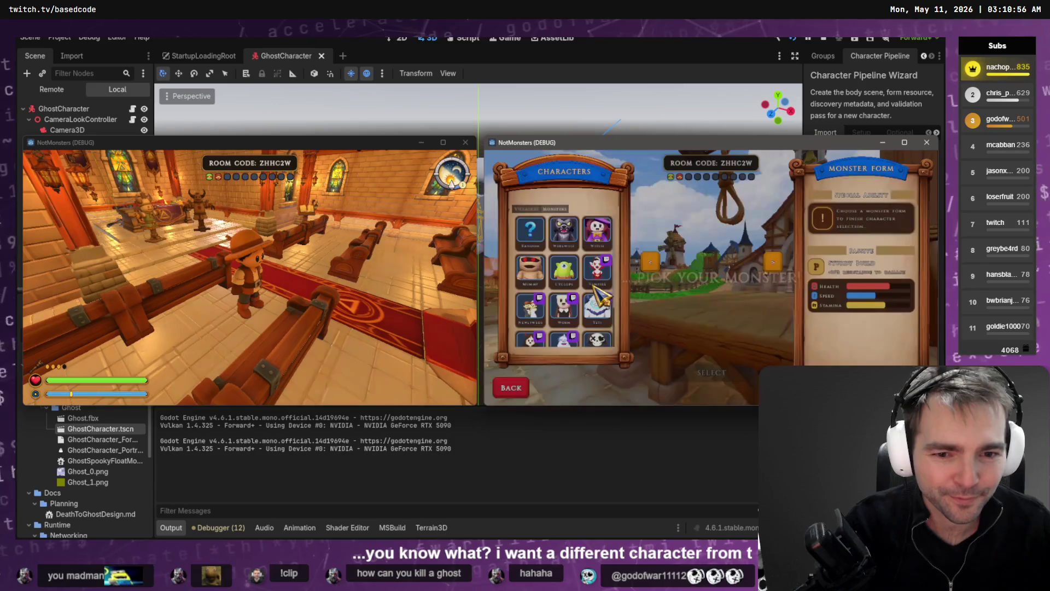
pyautogui.click(563, 310)
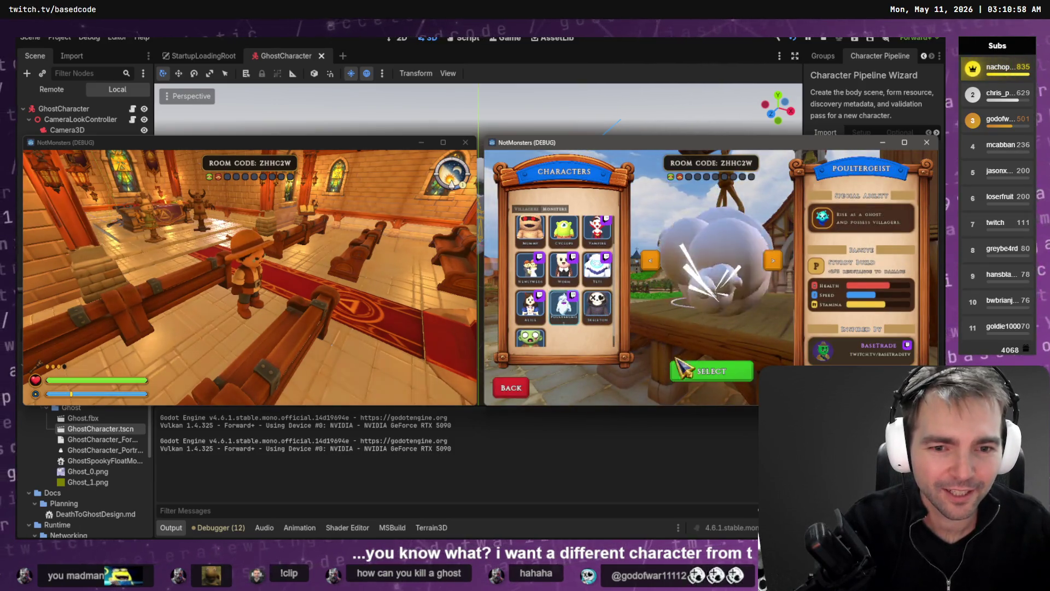
pyautogui.click(711, 372)
# Walk the right player, then the left, out of the church toward each other in town.
pyautogui.press('w')
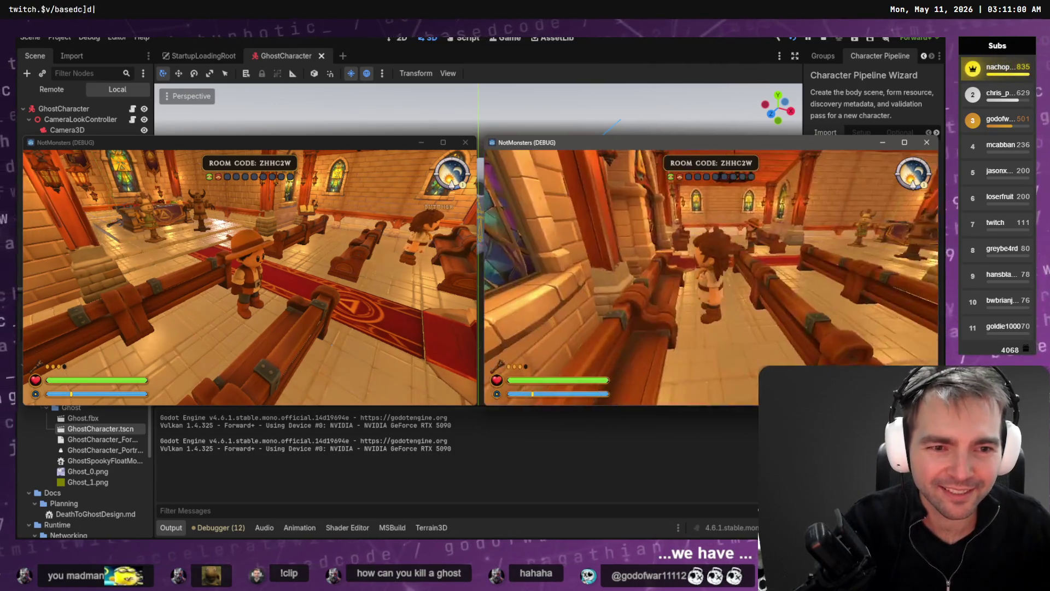
pyautogui.press('f')
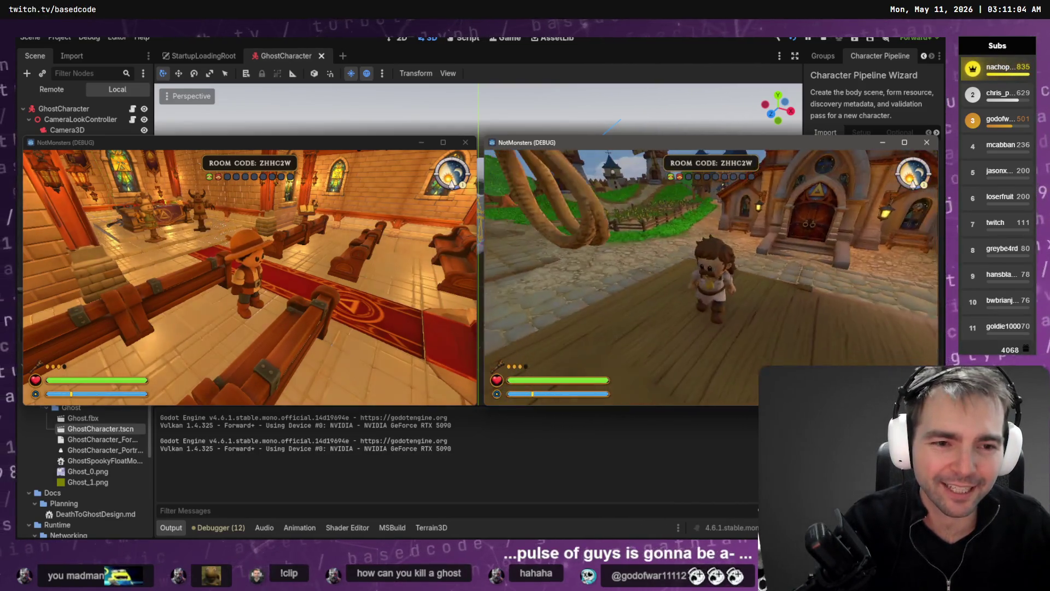
pyautogui.hotkey('alt', 'Tab')
pyautogui.press('w')
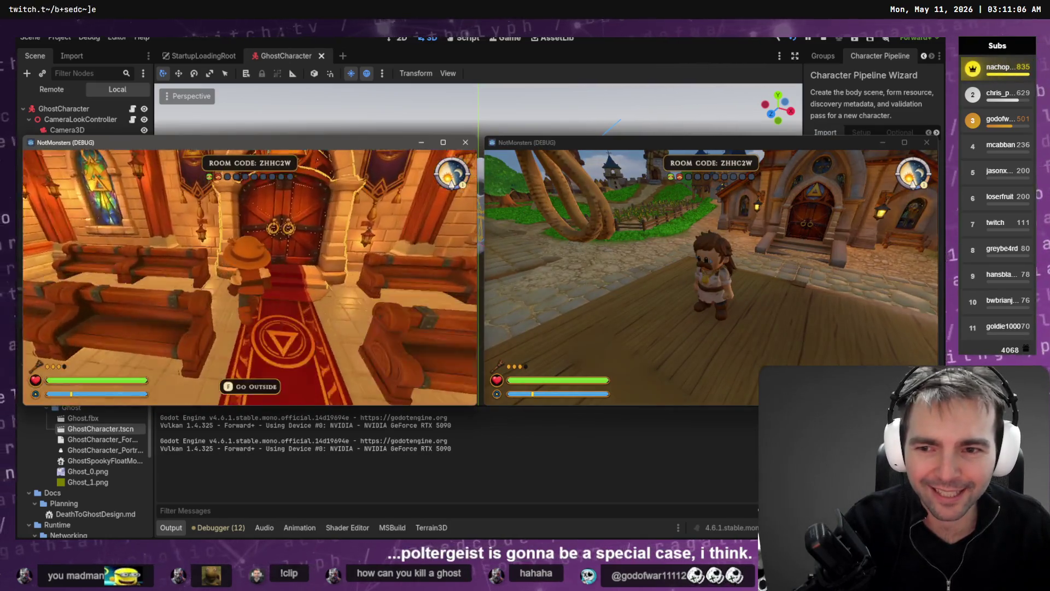
pyautogui.press('f')
pyautogui.press('w')
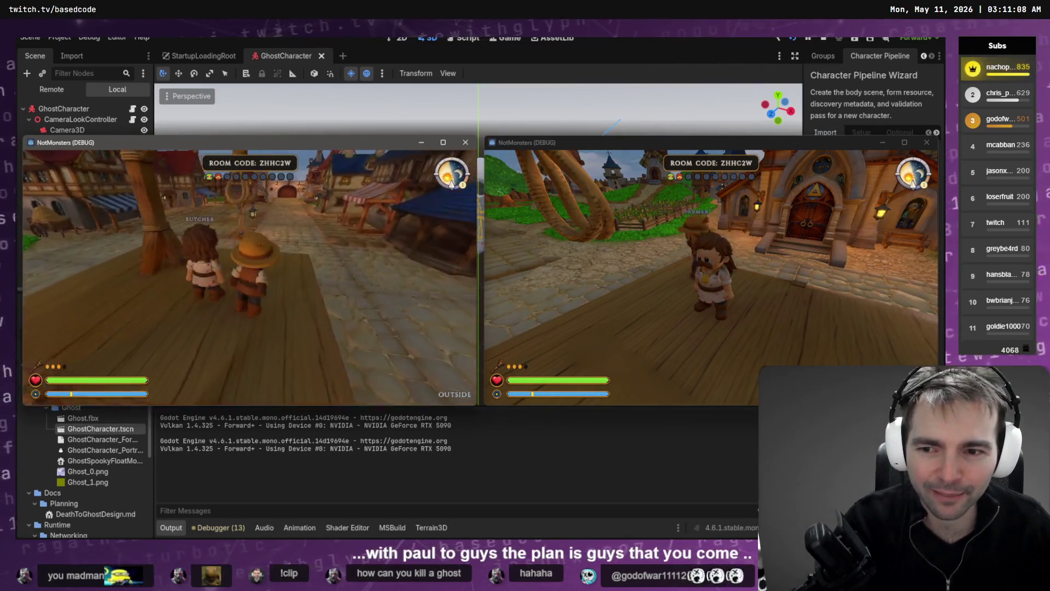
pyautogui.press('w')
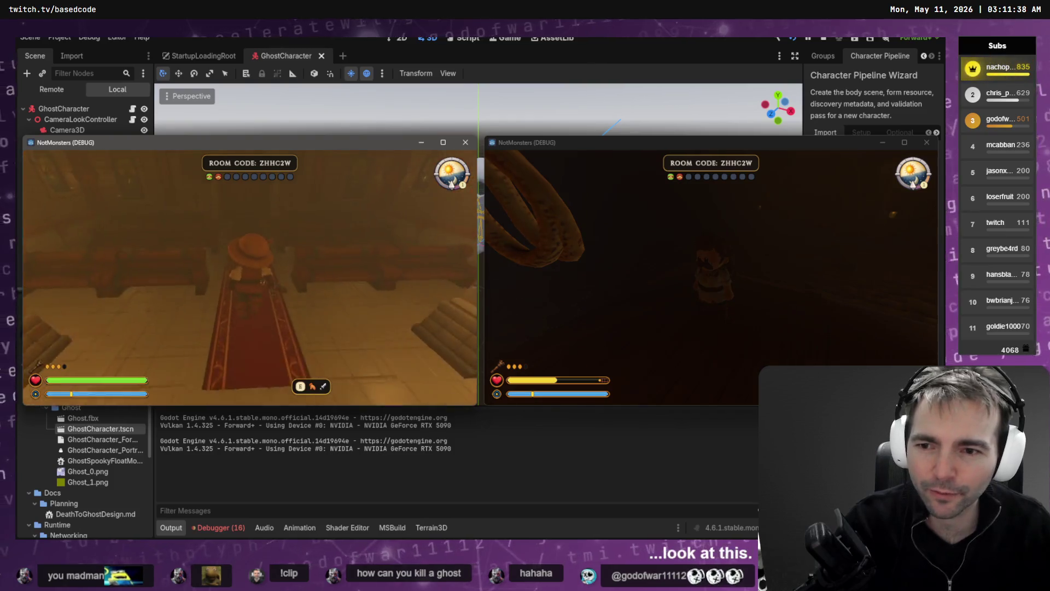
# With the left player, leave the chapel and attack the other player until they die.
pyautogui.press('e')
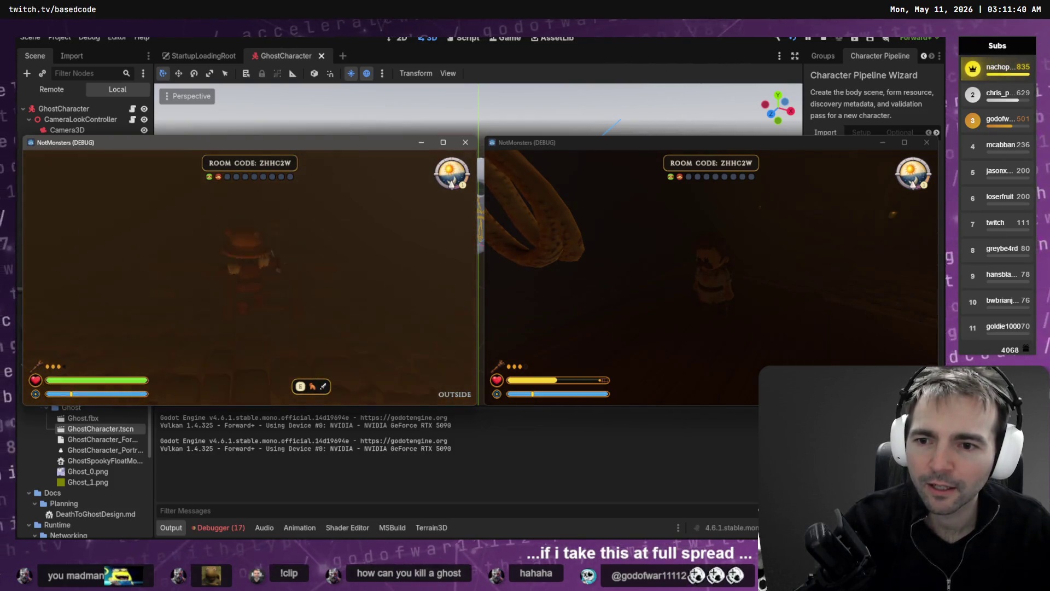
pyautogui.press('w')
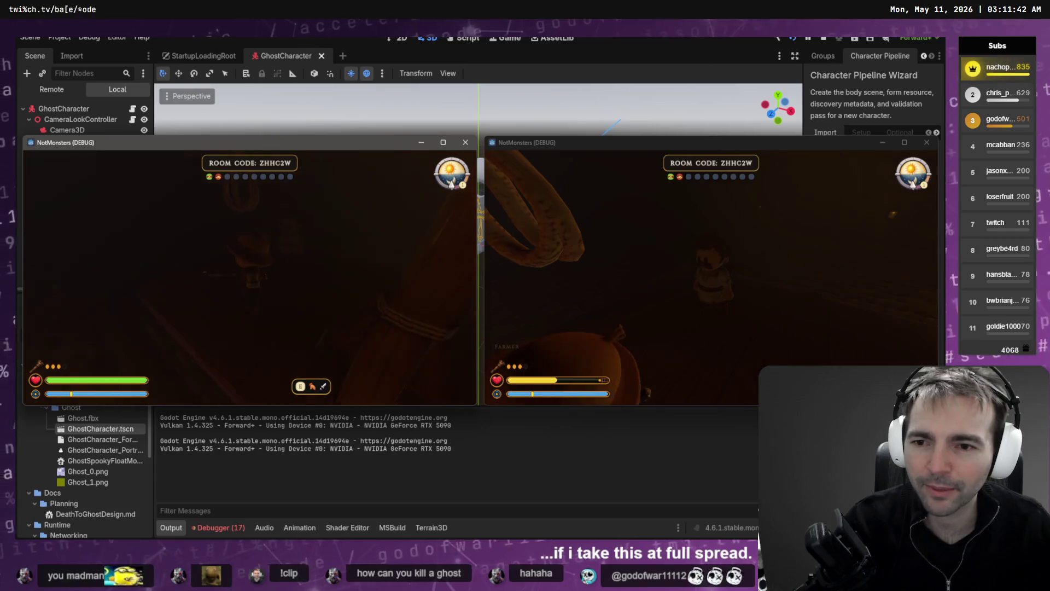
pyautogui.press('w')
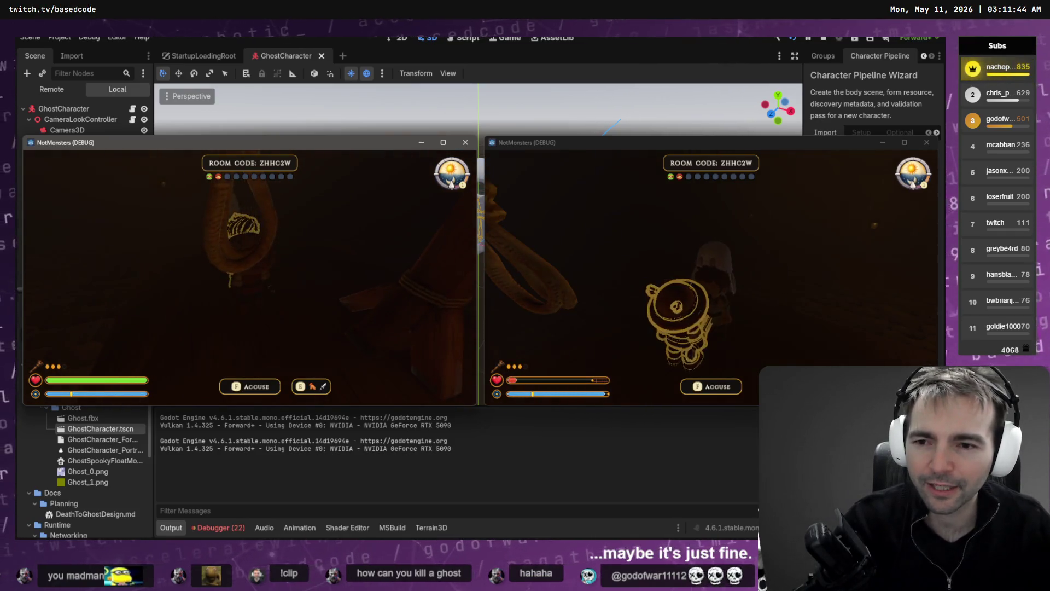
pyautogui.press('w')
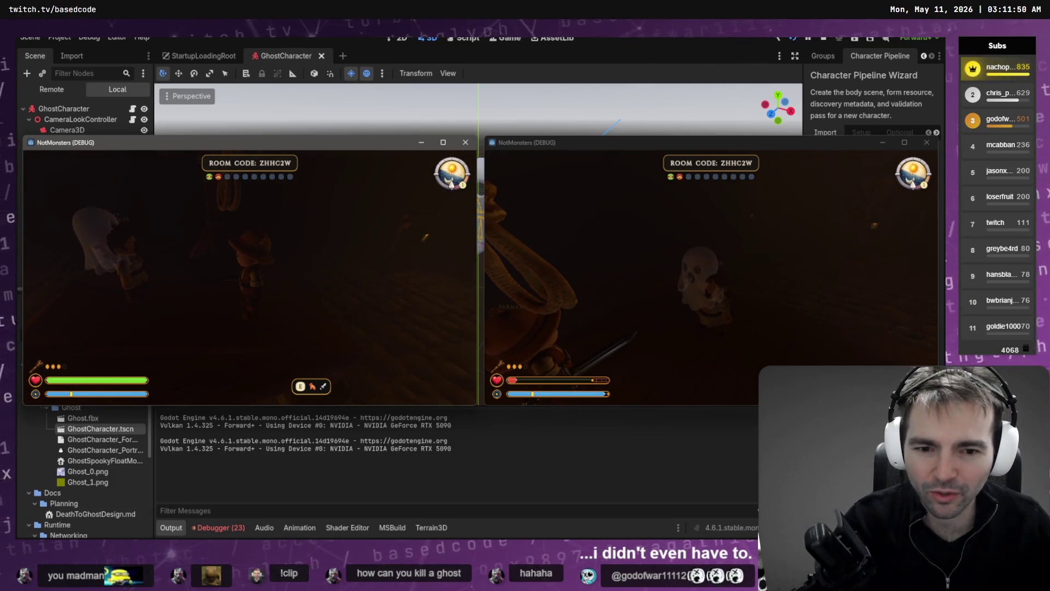
pyautogui.press('w')
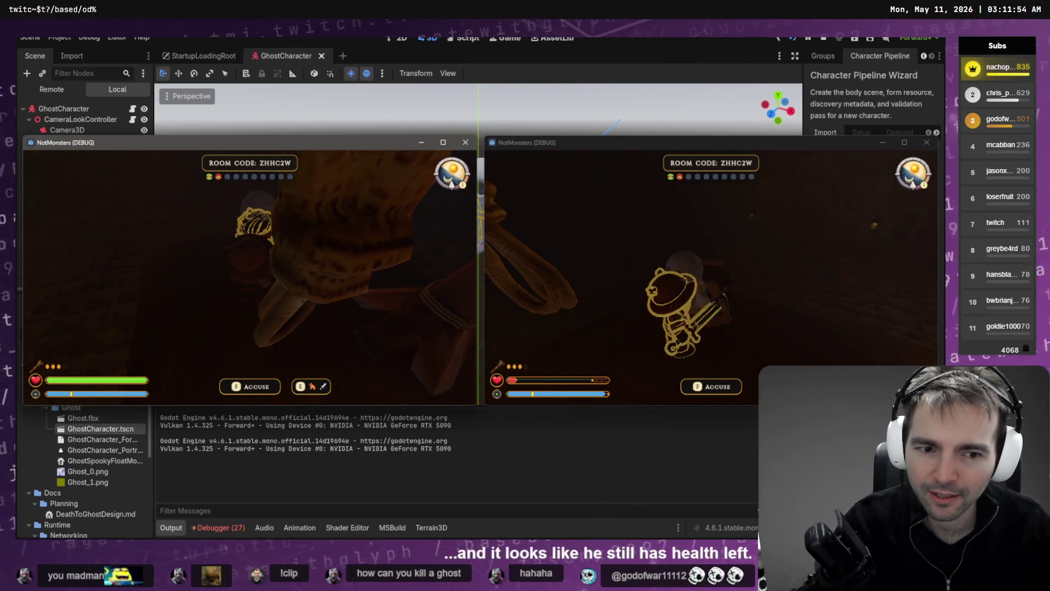
# Take control of the right window and move the ghost around the other character.
pyautogui.hotkey('alt', 'Tab')
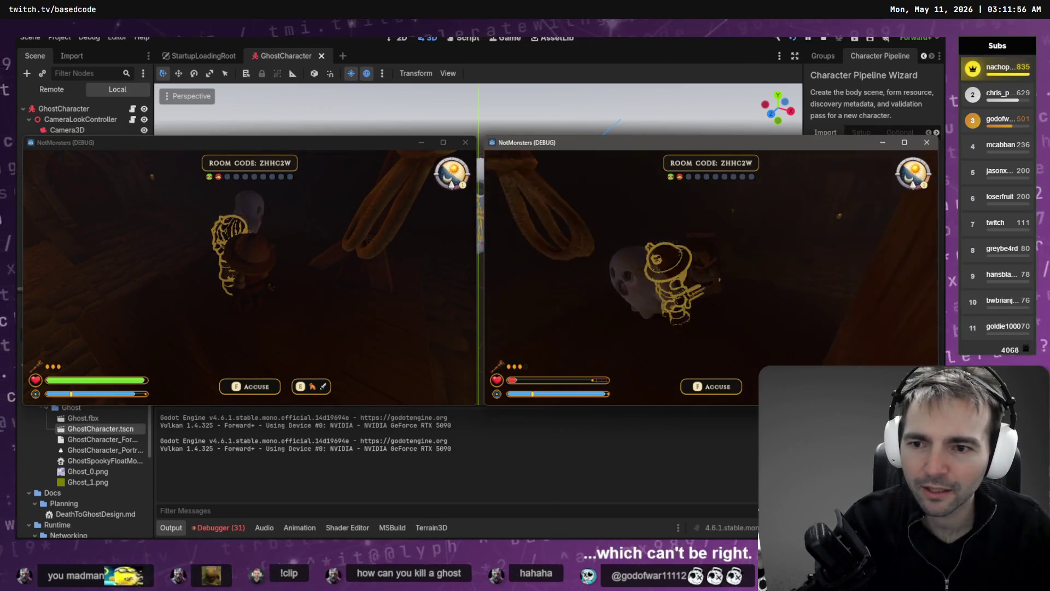
pyautogui.press('w')
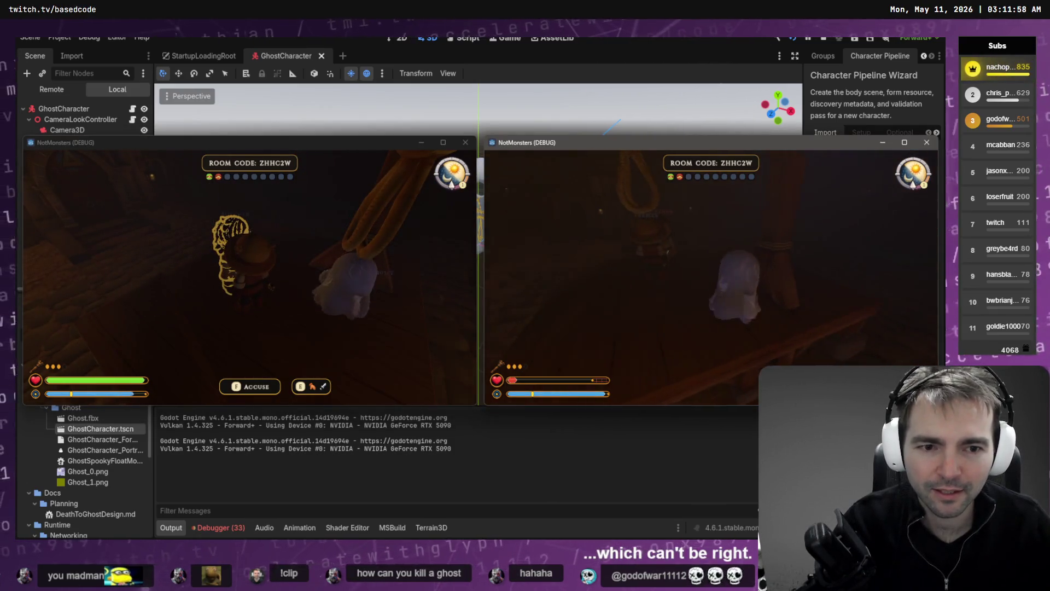
pyautogui.press('s')
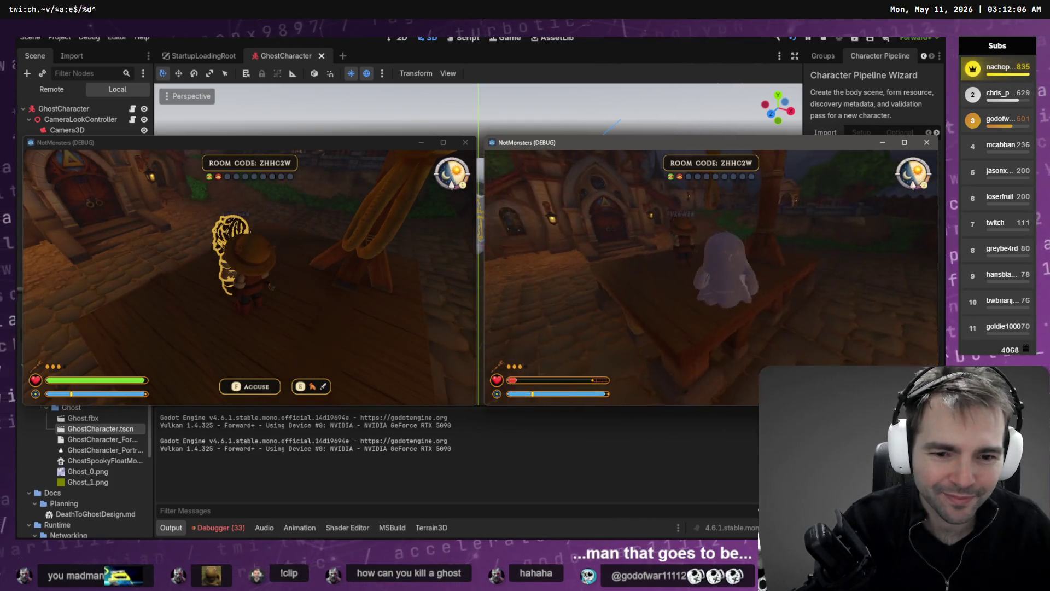
# Float the ghost through the village and circle it around the farmer toward a wooden post.
pyautogui.press('w')
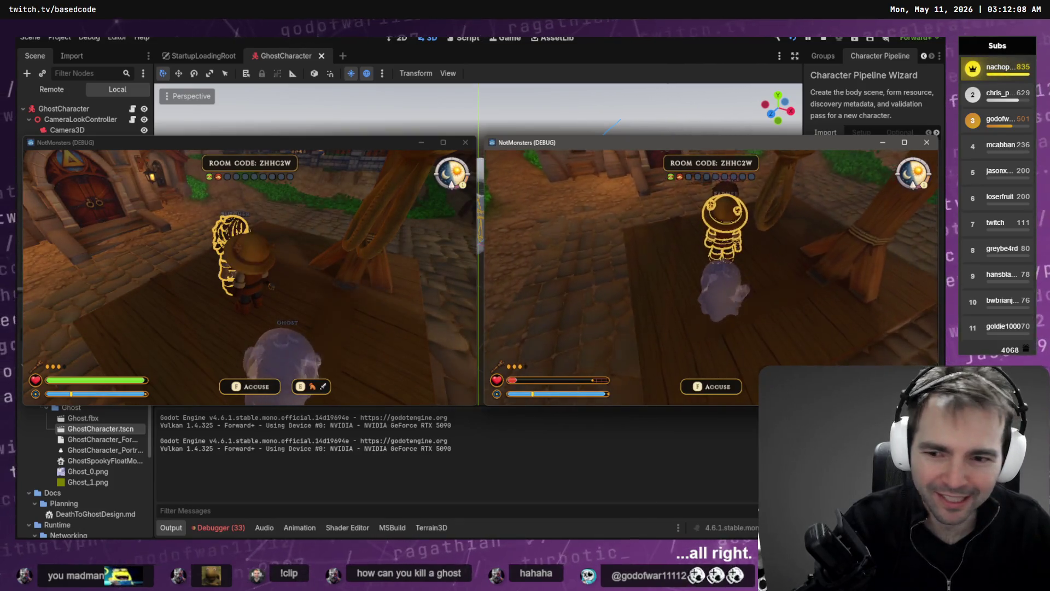
pyautogui.press('w')
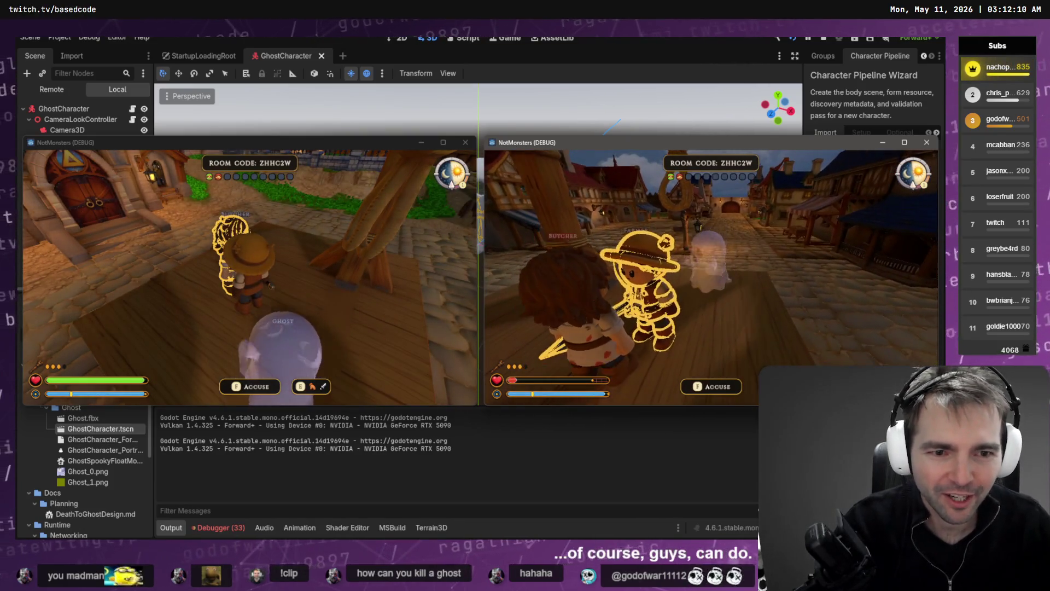
pyautogui.press('w')
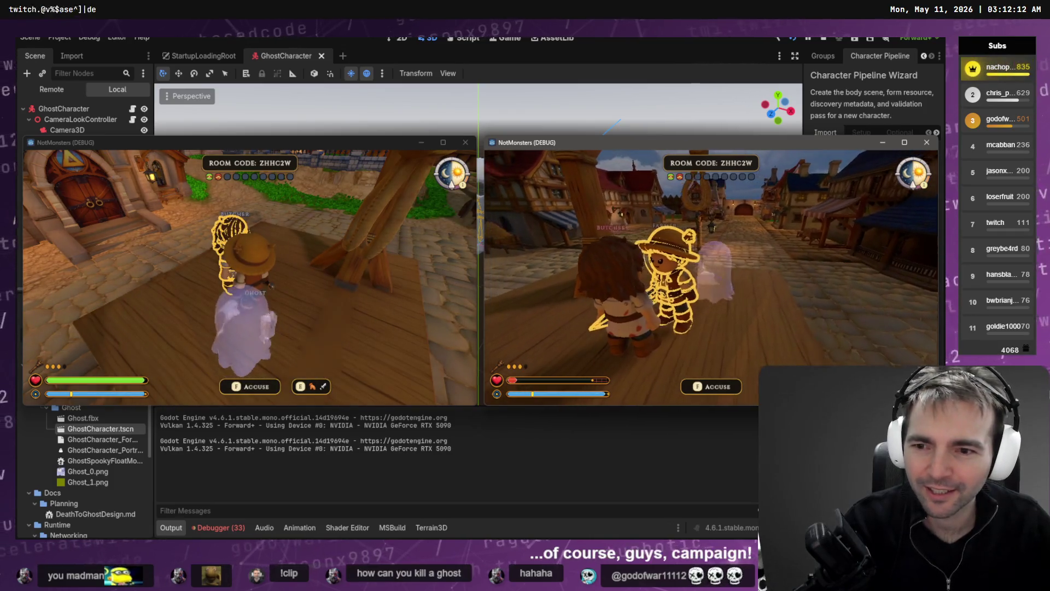
pyautogui.press('w')
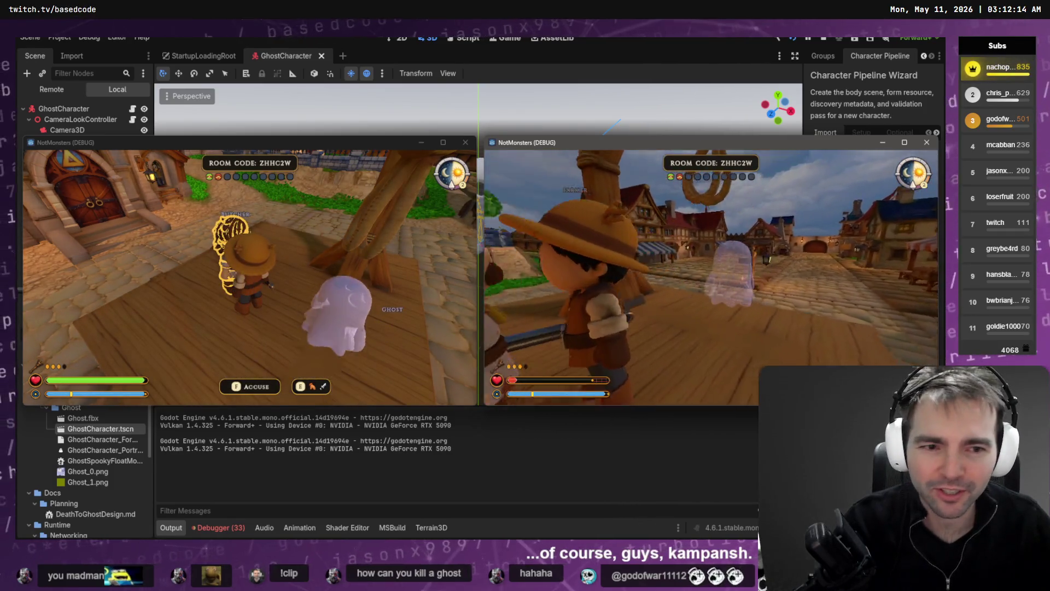
pyautogui.press('w')
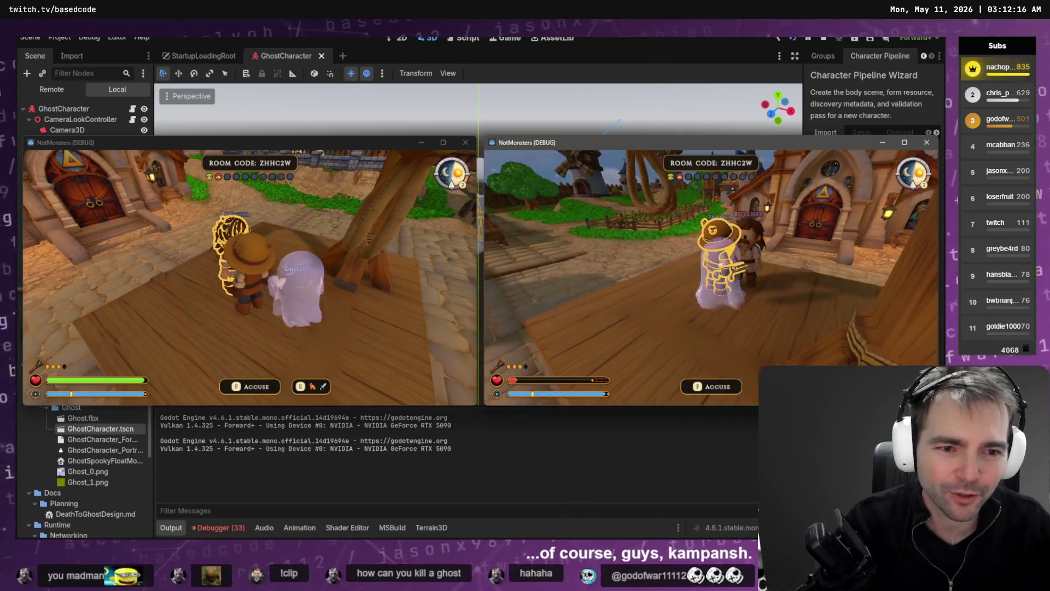
pyautogui.press('w')
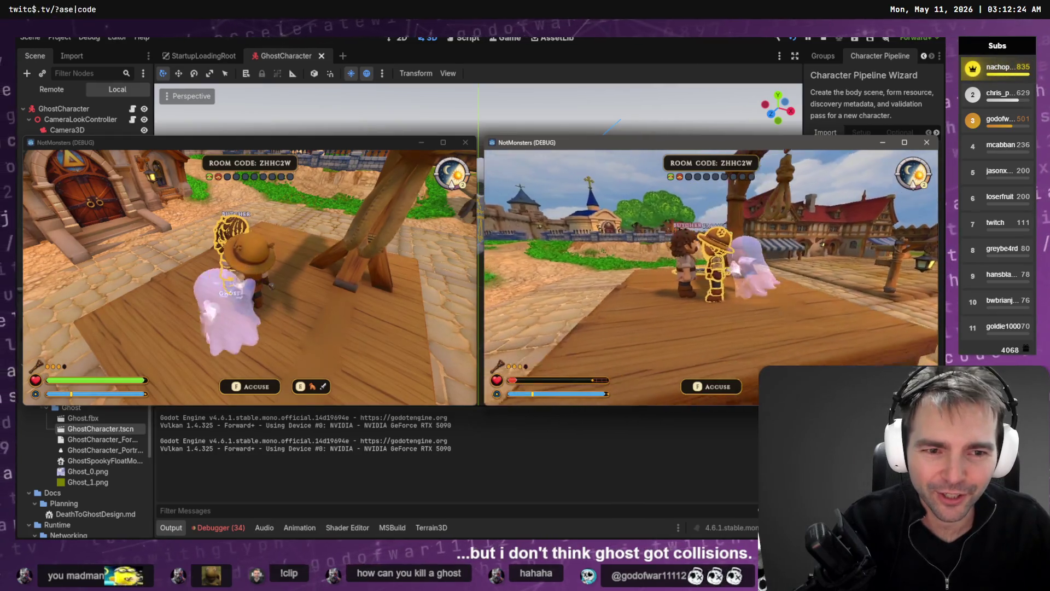
pyautogui.press('a')
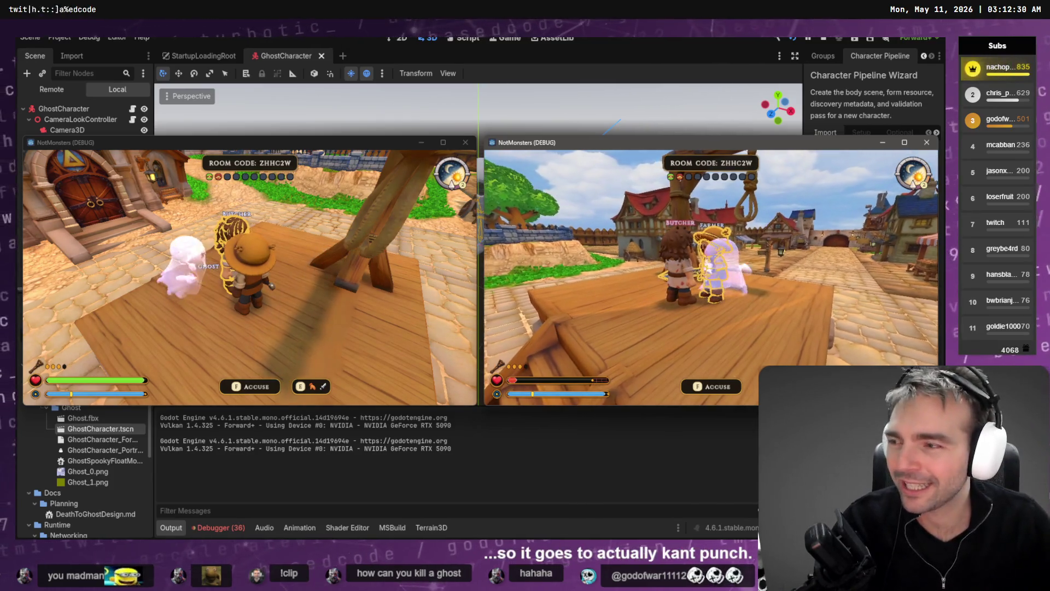
pyautogui.press('d')
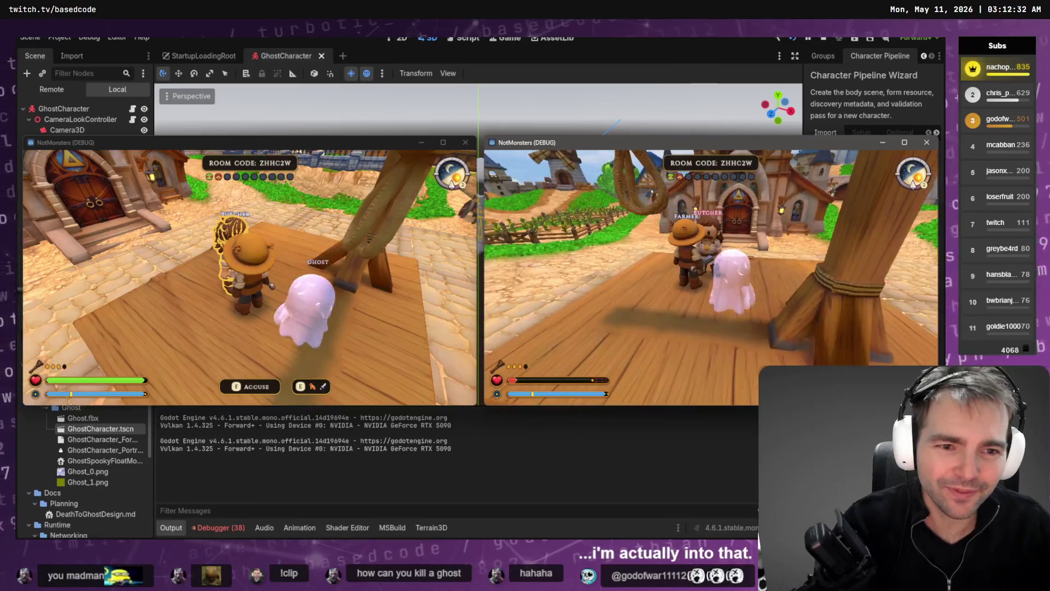
pyautogui.press('a')
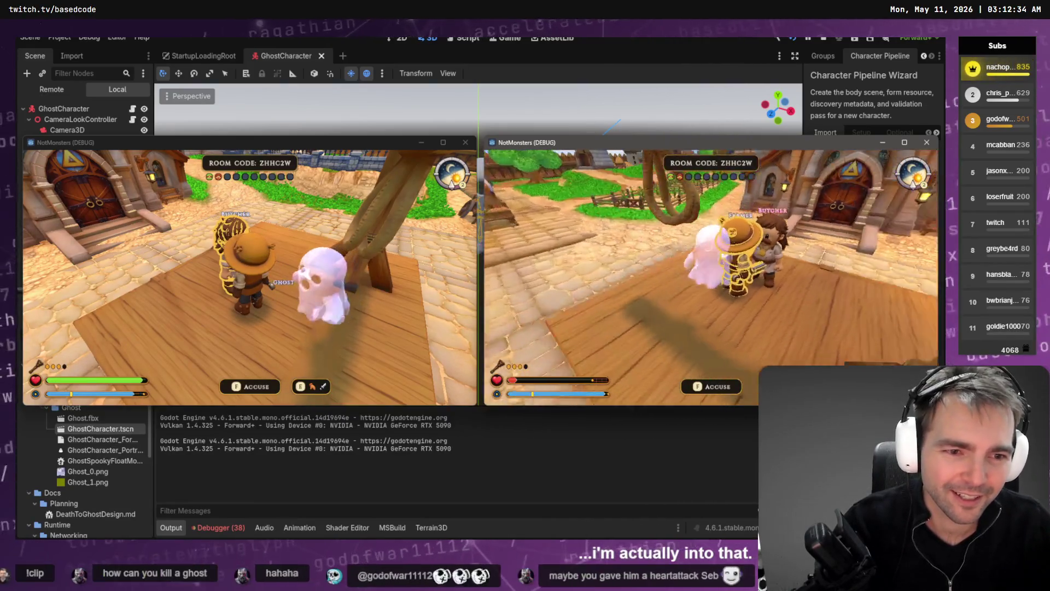
pyautogui.press('w')
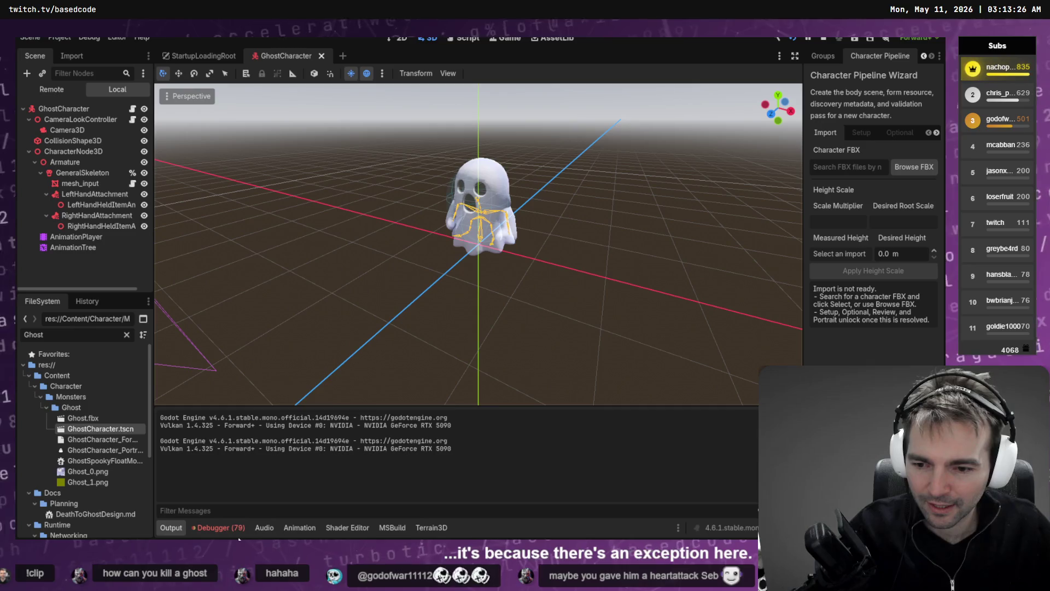
# Show the errors the running game reported in the Godot debugger.
pyautogui.click(222, 528)
pyautogui.click(238, 405)
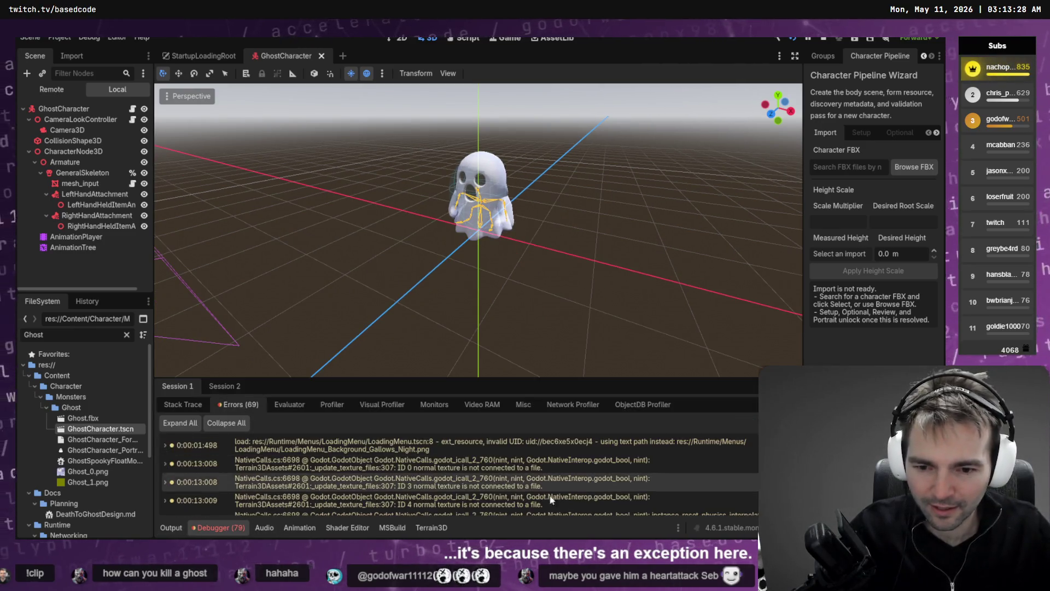
pyautogui.scroll(-15, 460, 470)
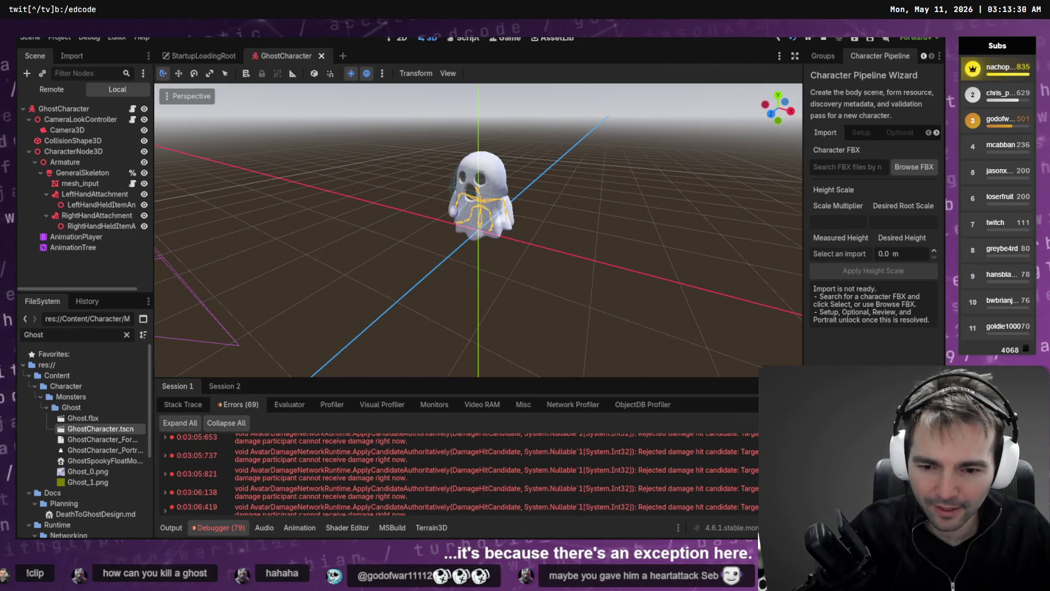
pyautogui.scroll(-2, 499, 509)
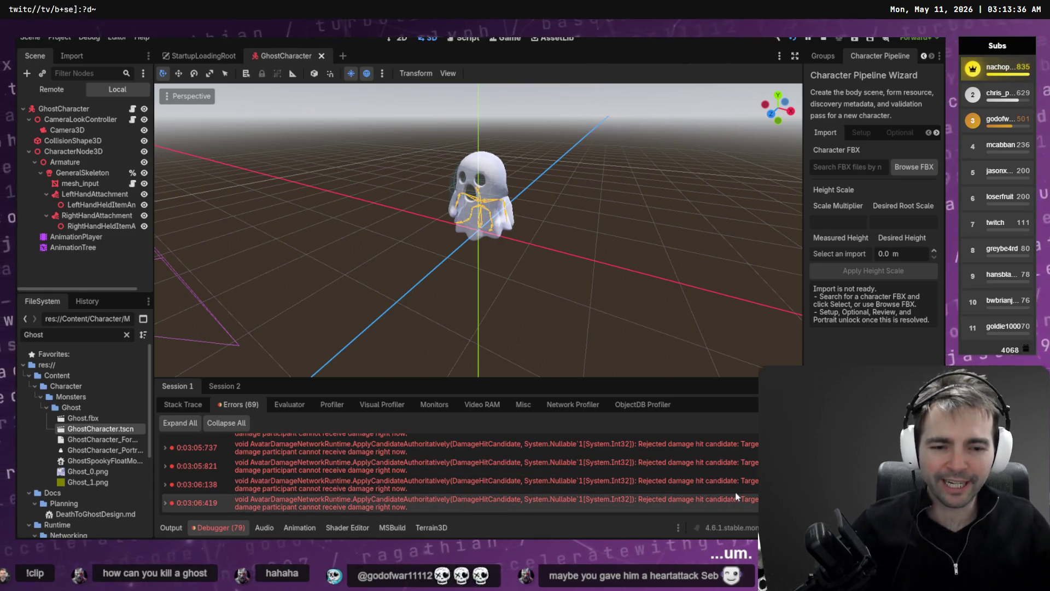
# Cycle through both NotMonsters game windows and on to Fork's commit history.
pyautogui.moveTo(703, 506)
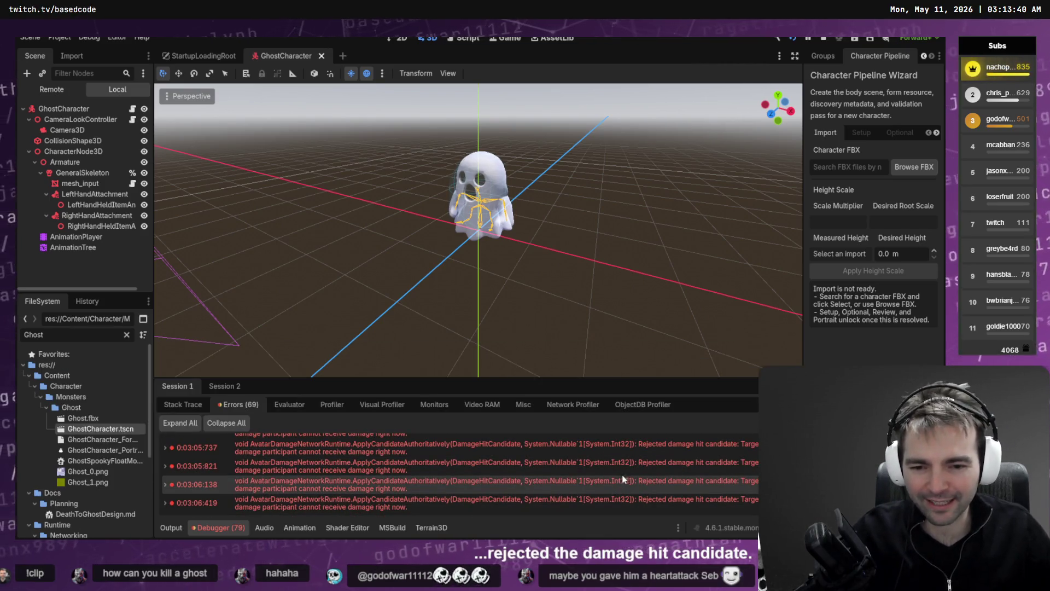
pyautogui.hotkey('alt', 'Tab')
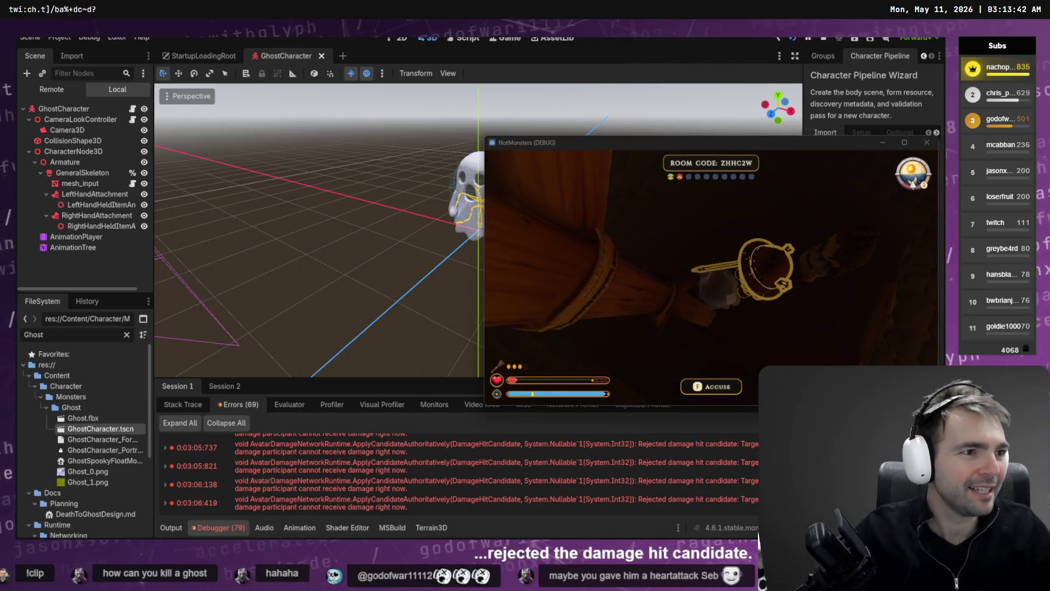
pyautogui.hotkey('alt', 'Tab')
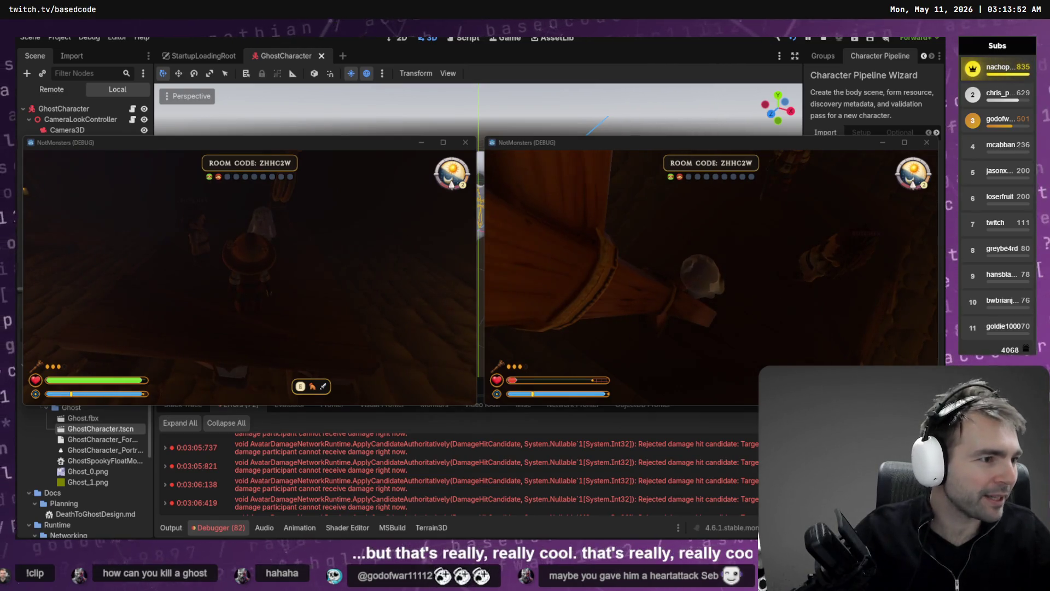
pyautogui.hotkey('alt', 'Tab')
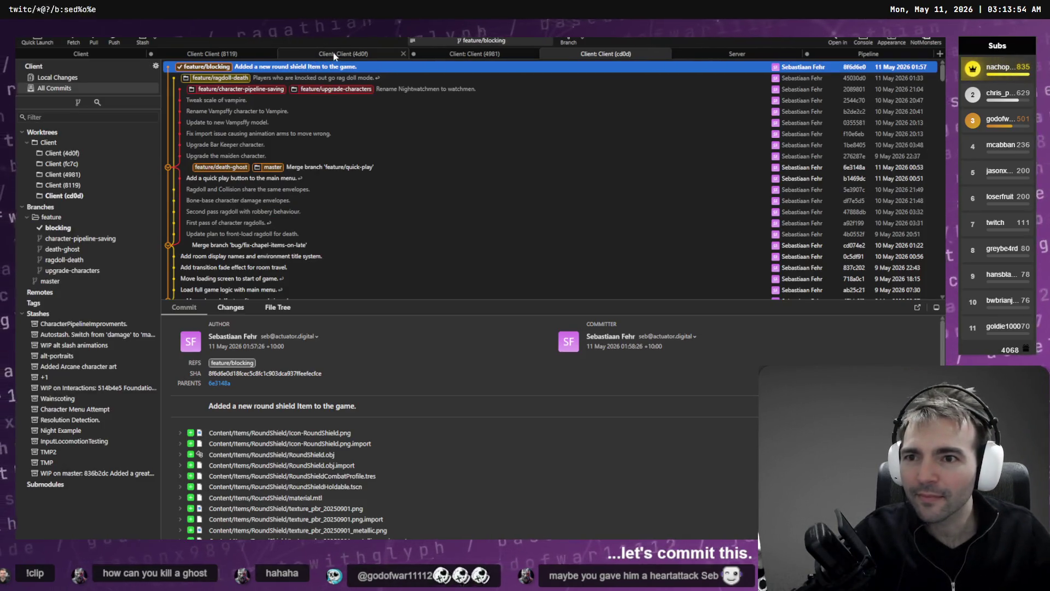
# Browse the Client 8119, 4981 and cd0d worktree tabs, ending on Client (4d0f).
pyautogui.click(207, 54)
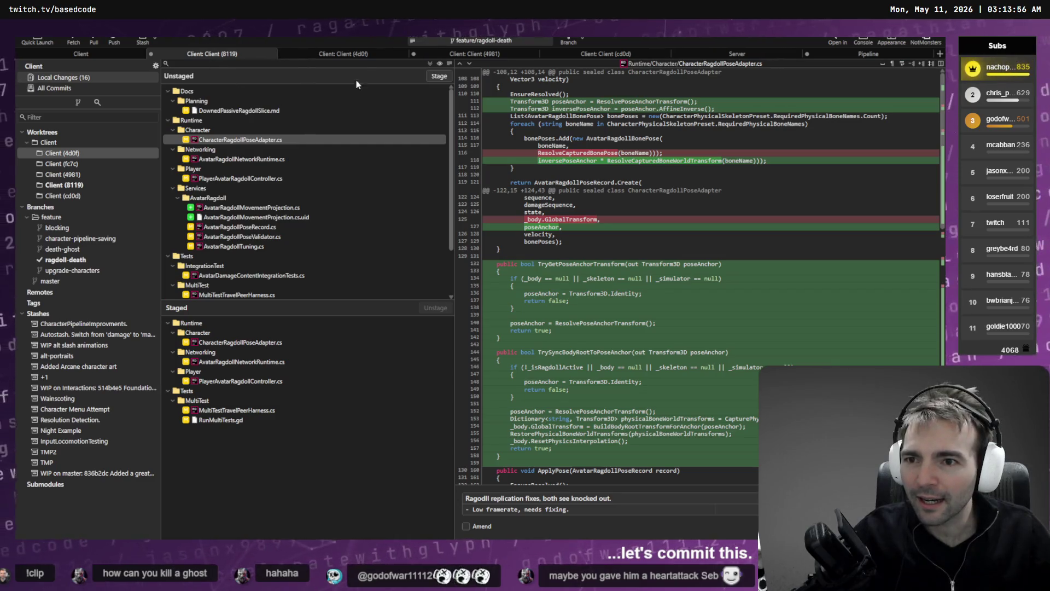
pyautogui.click(463, 55)
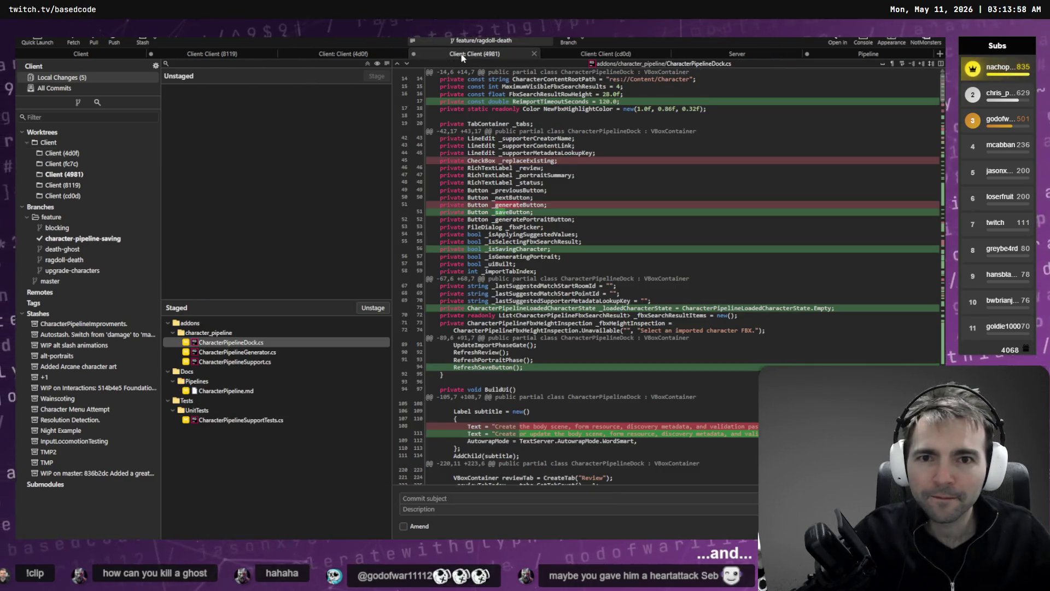
pyautogui.click(596, 55)
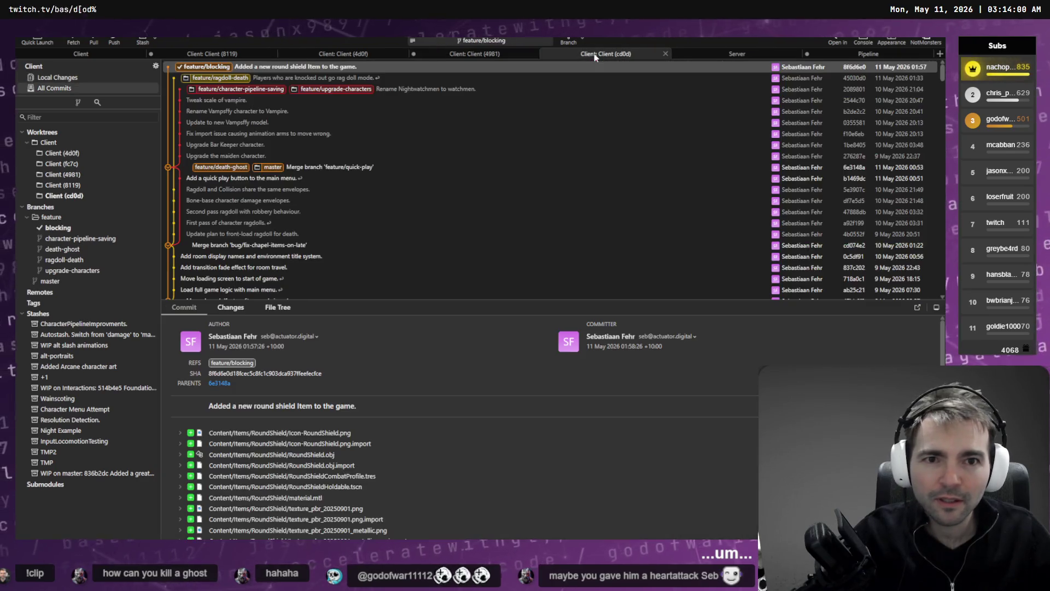
pyautogui.click(325, 55)
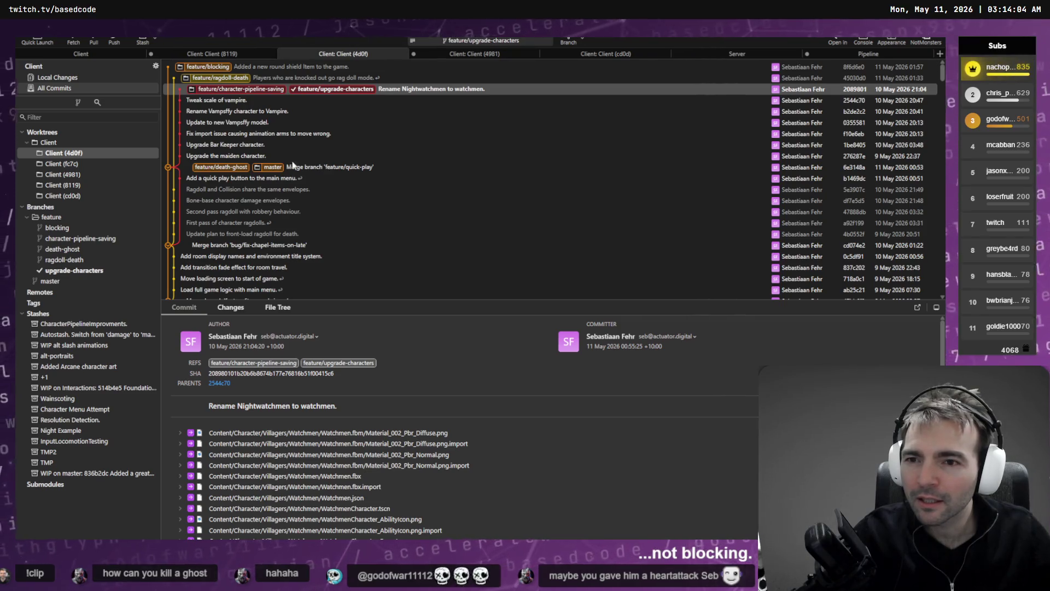
# Check out feature/death-ghost in Client (4d0f) and confirm it has no local changes.
pyautogui.doubleClick(233, 168)
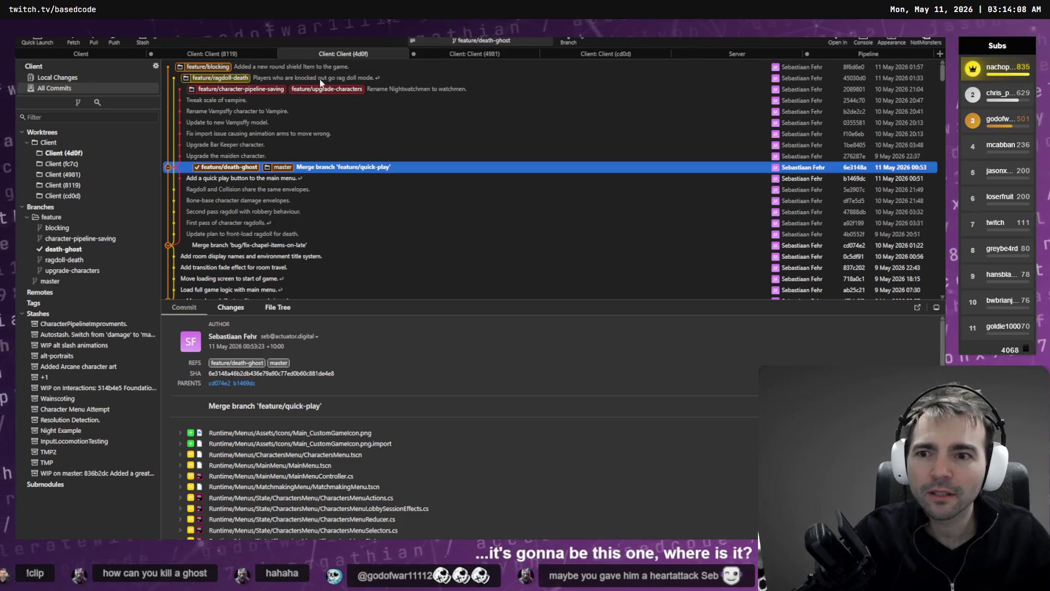
pyautogui.click(80, 77)
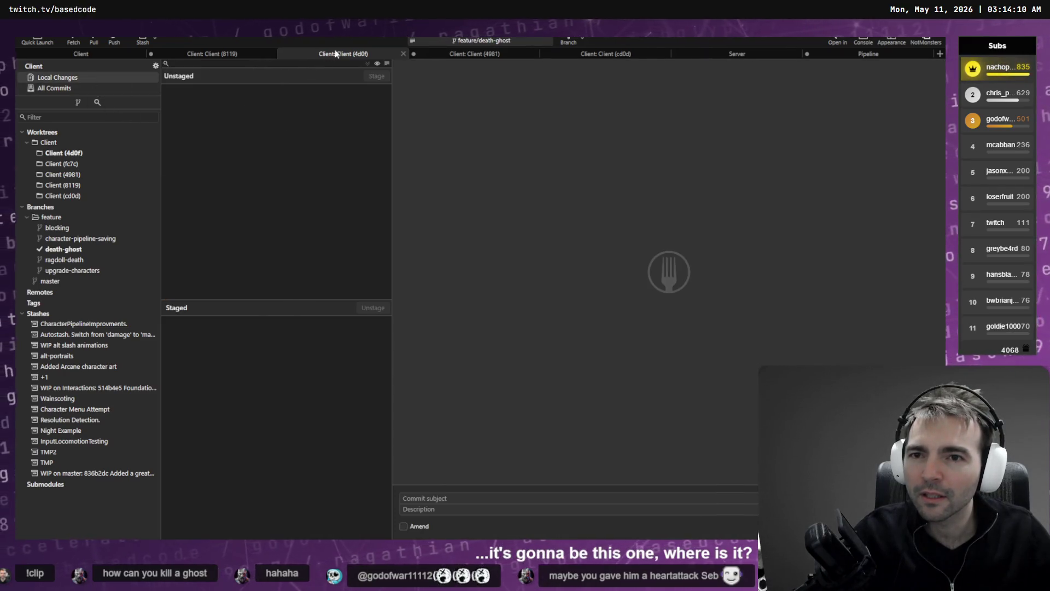
pyautogui.click(444, 53)
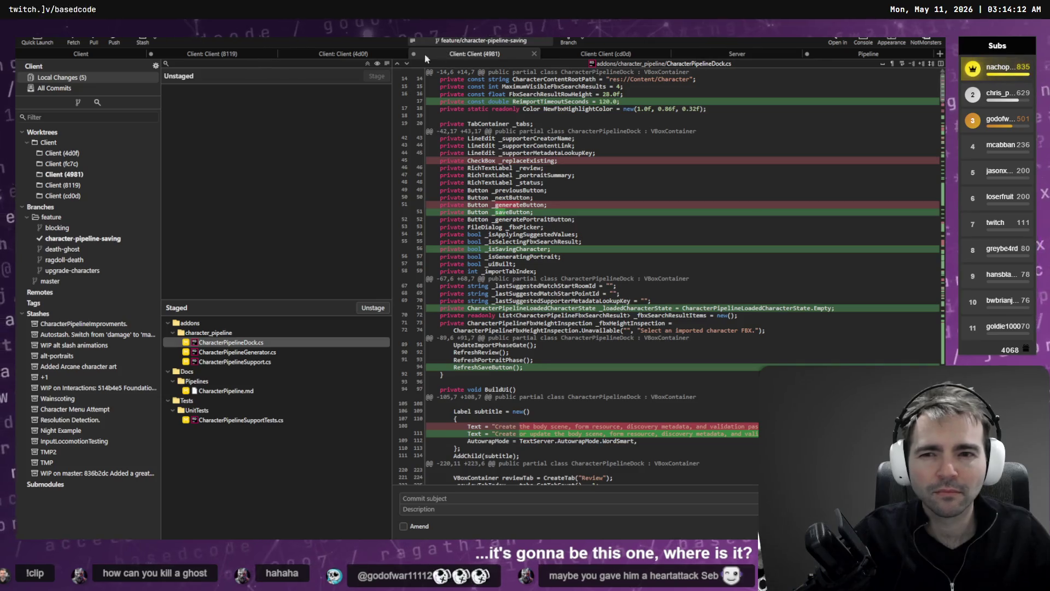
pyautogui.click(326, 54)
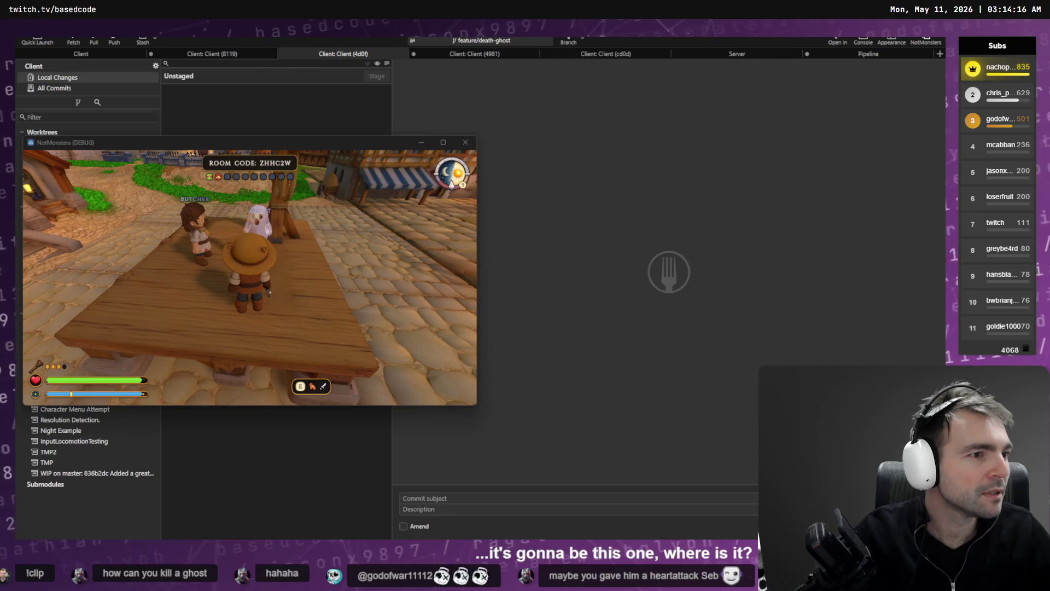
pyautogui.hotkey('alt', 'Tab')
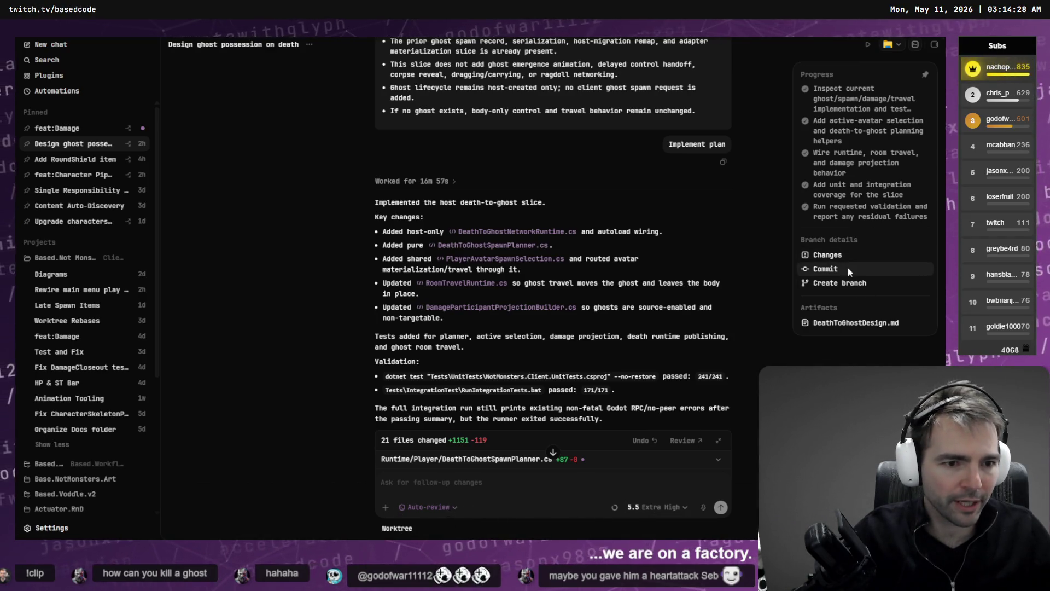
# Create the branch feature/ghost-on-death from Codex, then close the Create PR dialog.
pyautogui.click(858, 285)
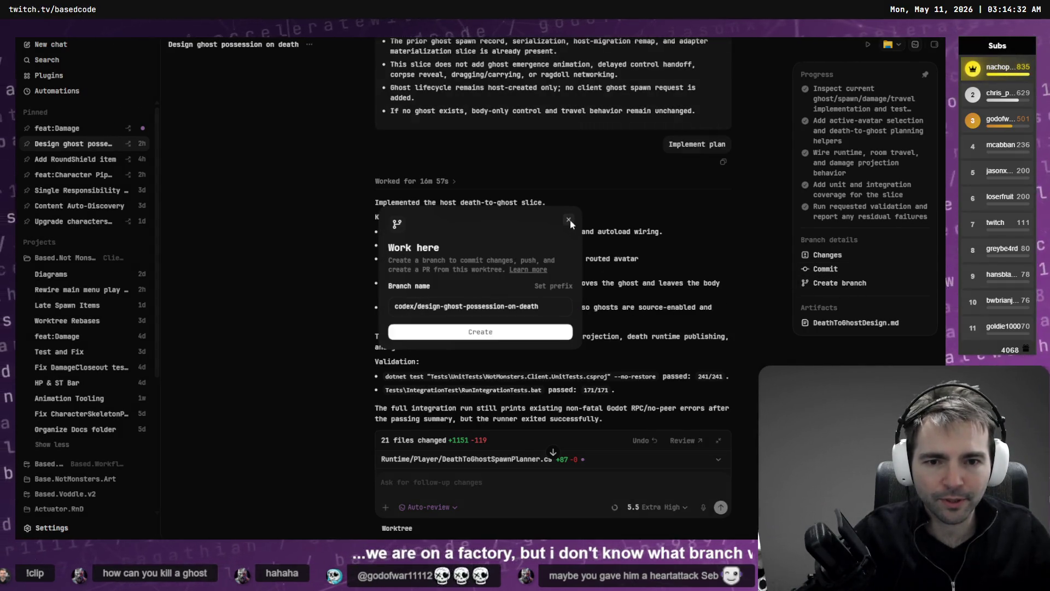
pyautogui.doubleClick(412, 306)
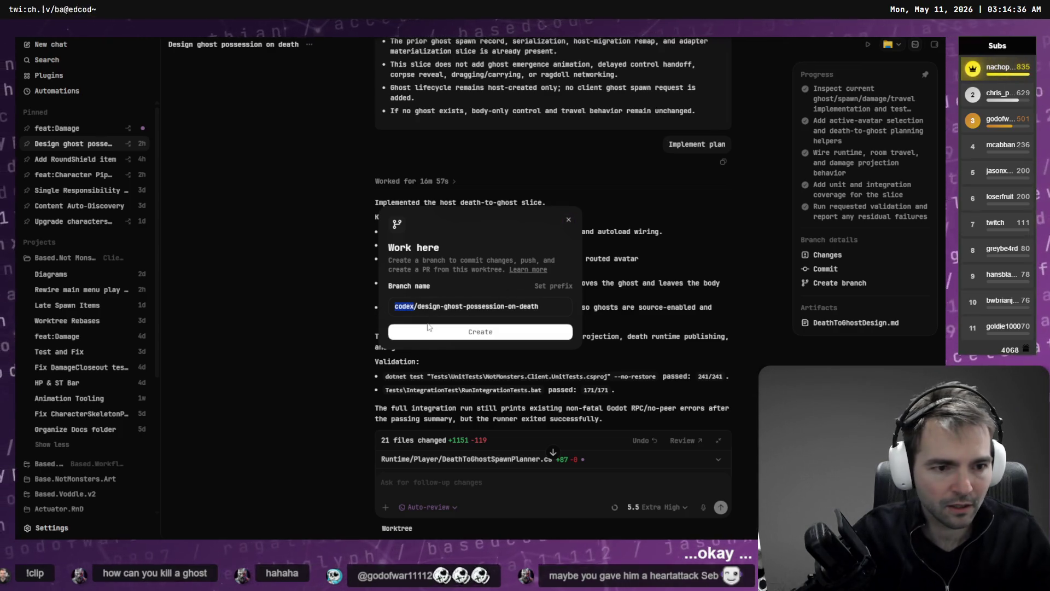
pyautogui.write('feature')
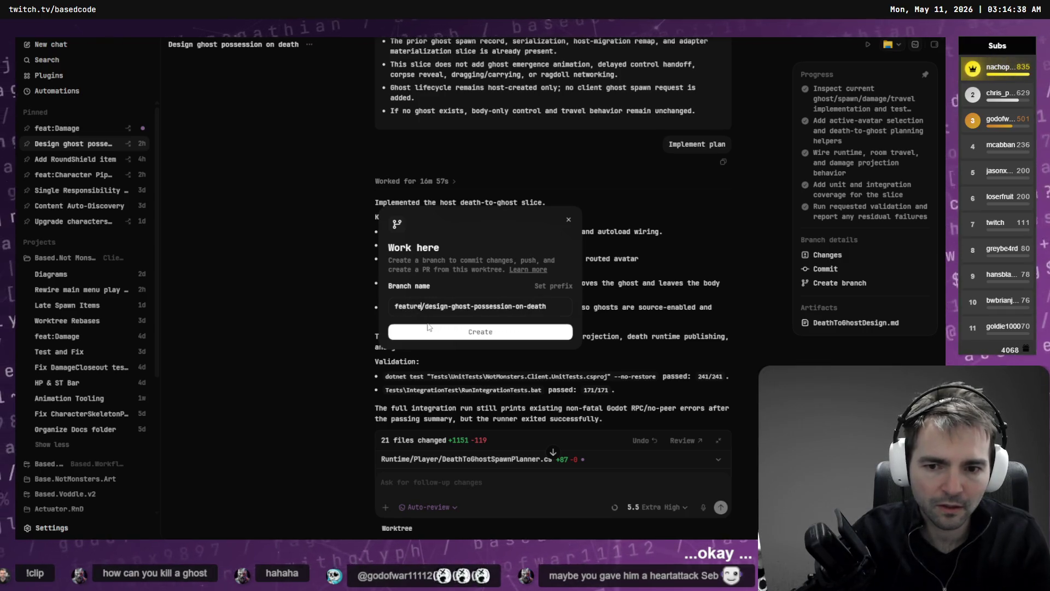
pyautogui.hotkey('shift', 'End')
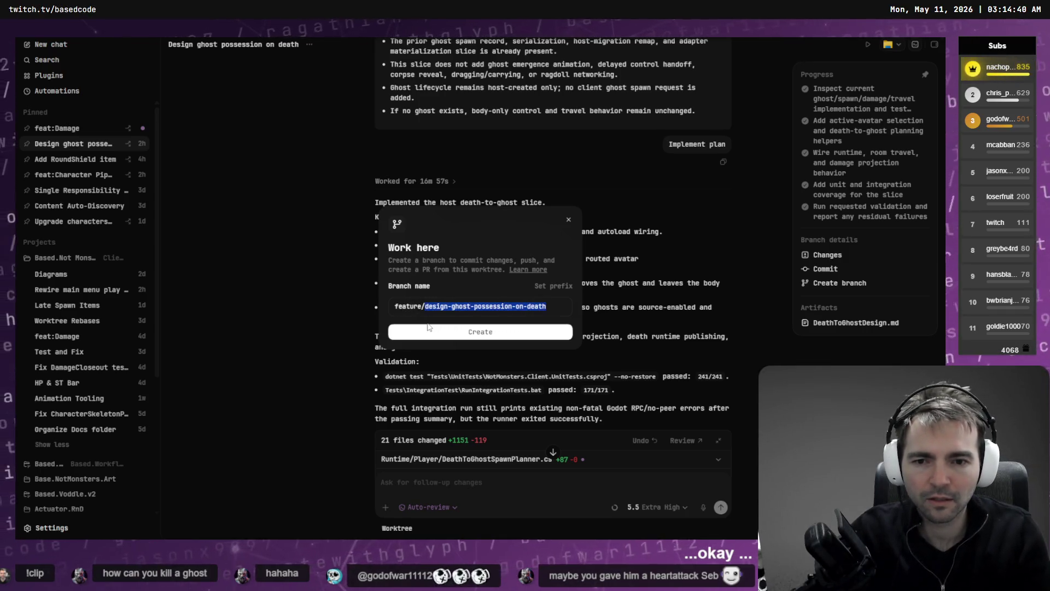
pyautogui.write('d')
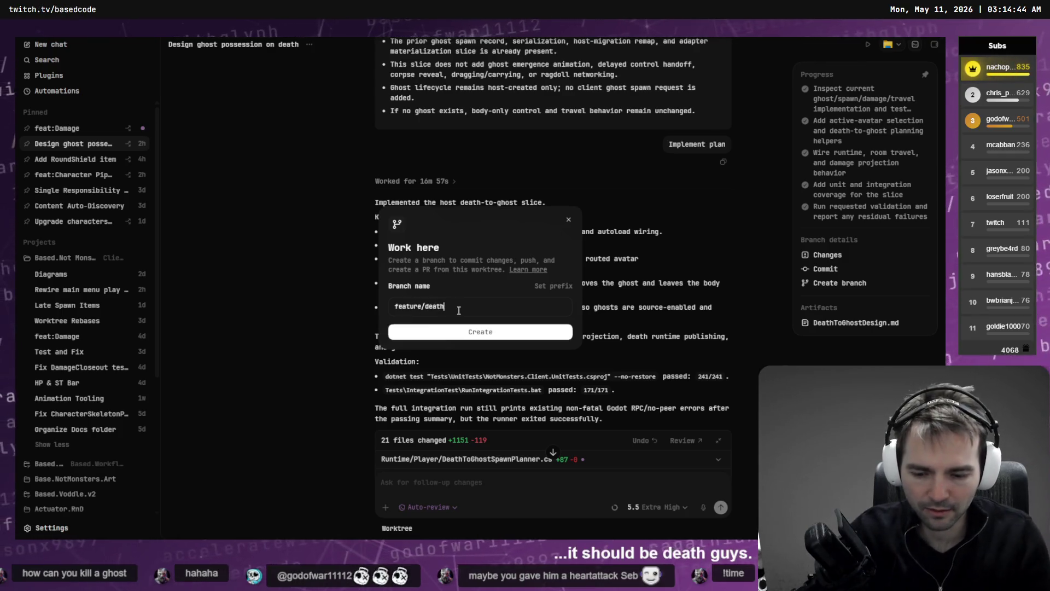
pyautogui.write('st')
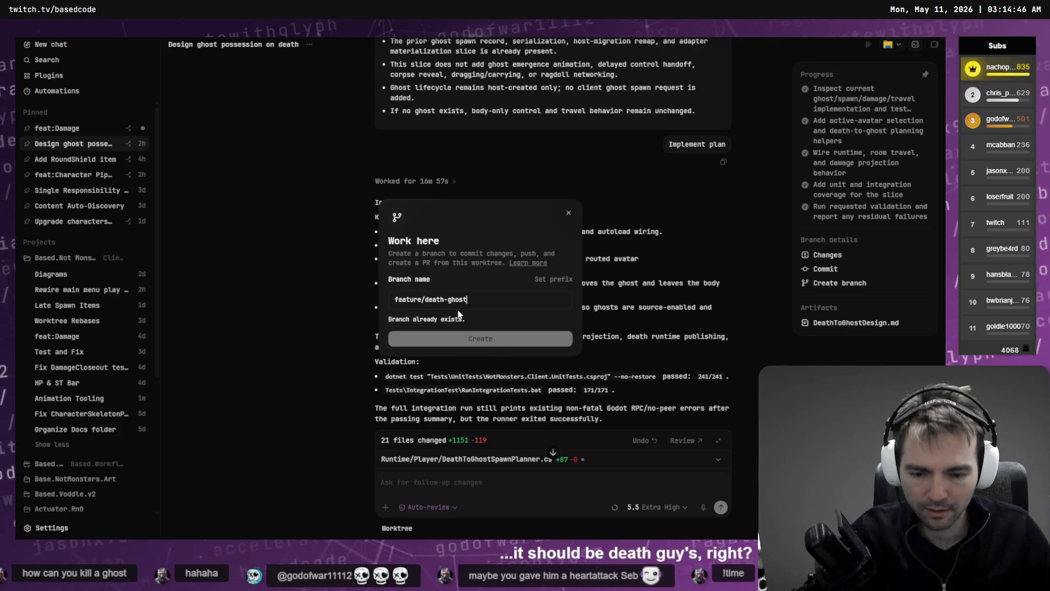
pyautogui.write('-')
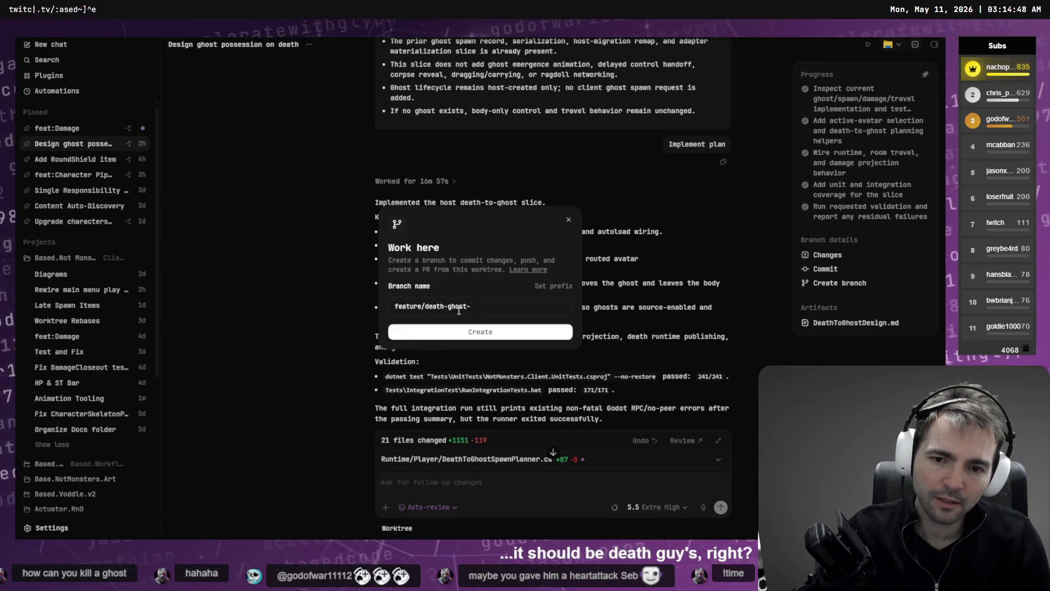
pyautogui.press('BackSpace')
pyautogui.press('BackSpace')
pyautogui.press('BackSpace')
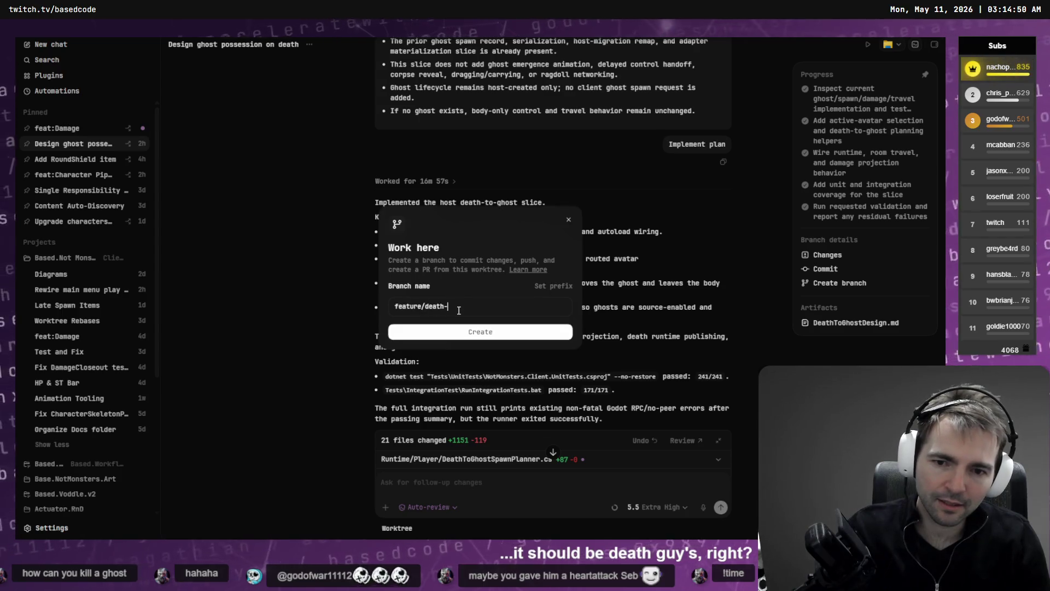
pyautogui.press('BackSpace')
pyautogui.press('BackSpace')
pyautogui.press('BackSpace')
pyautogui.write('ghost-on-')
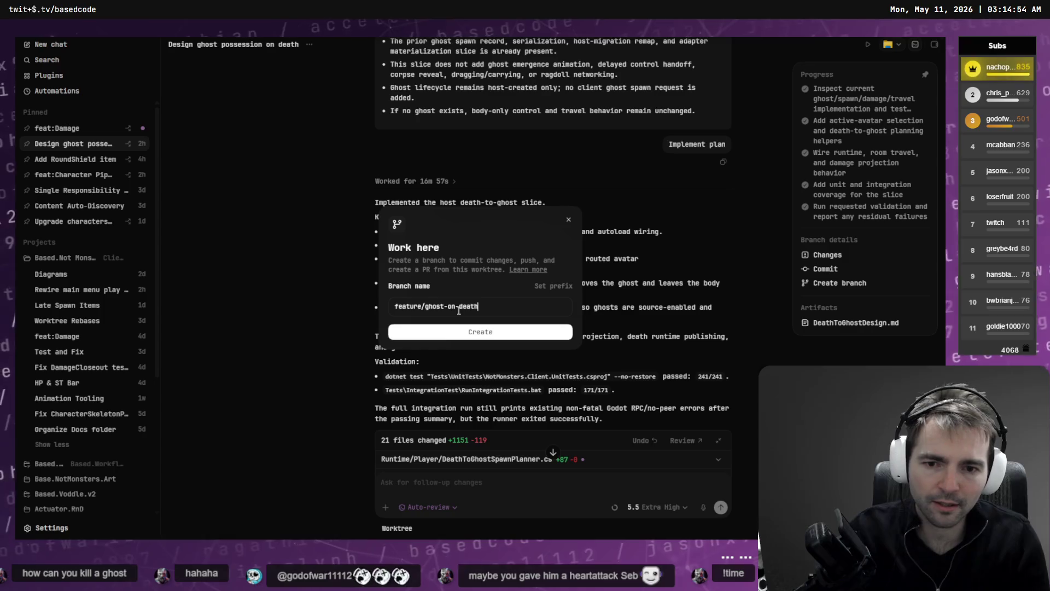
pyautogui.press('Return')
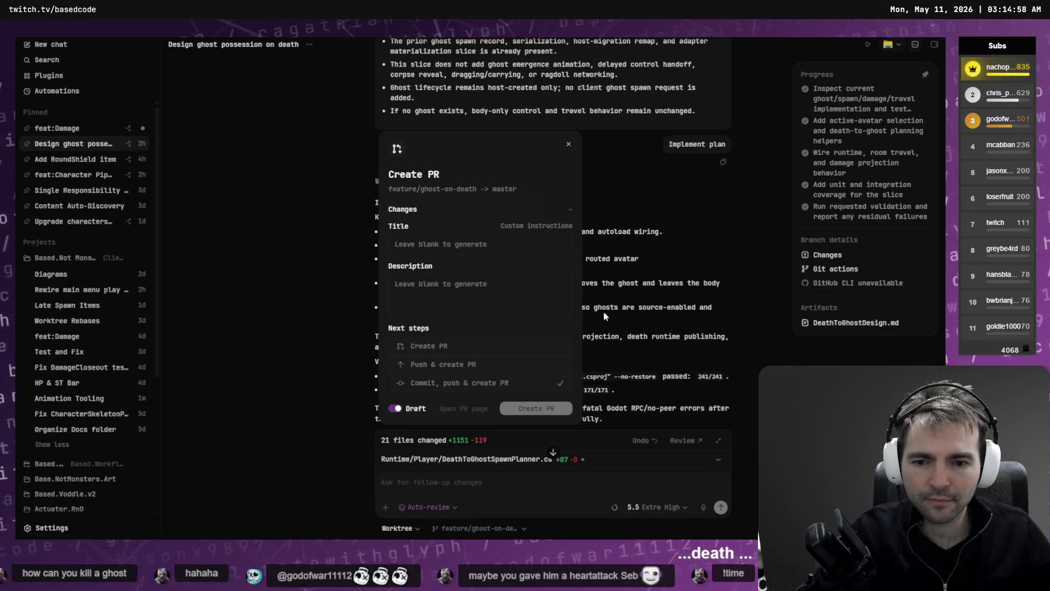
pyautogui.click(629, 284)
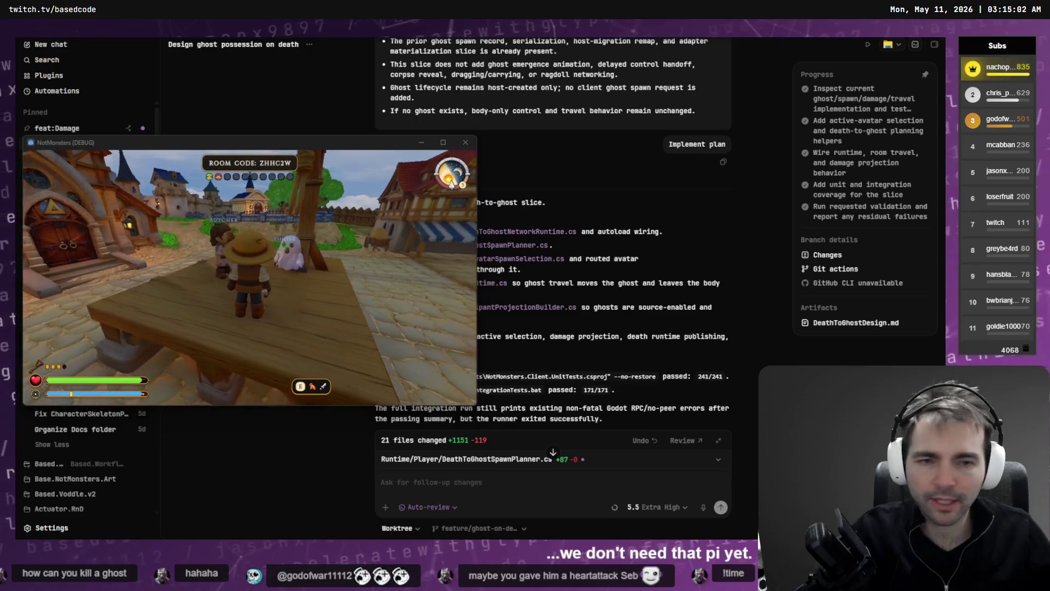
pyautogui.hotkey('alt', 'Tab')
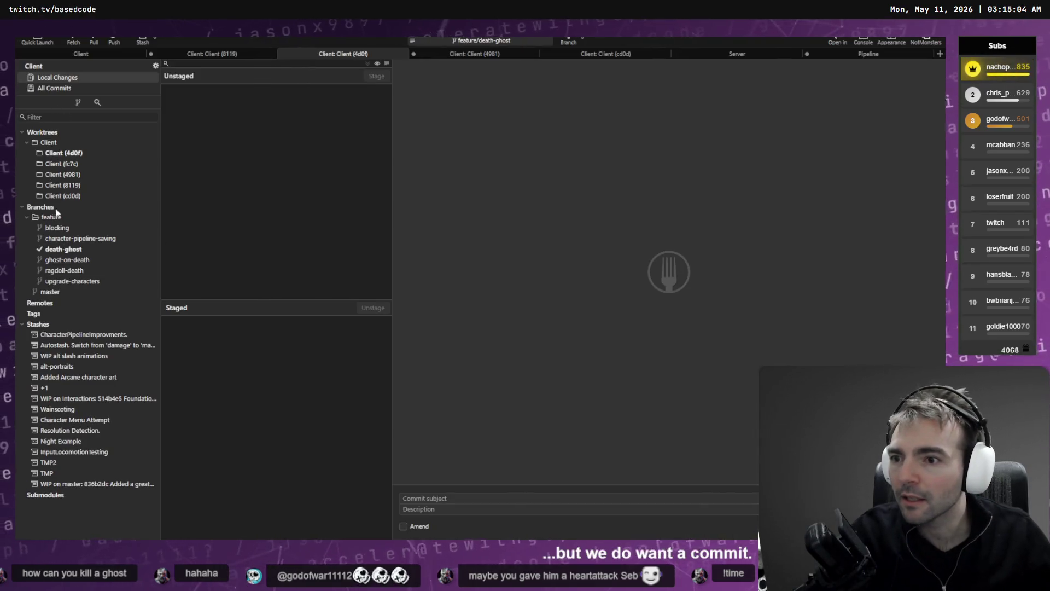
# Check out feature/ghost-on-death in Fork and review its 32 unstaged local changes.
pyautogui.click(64, 249)
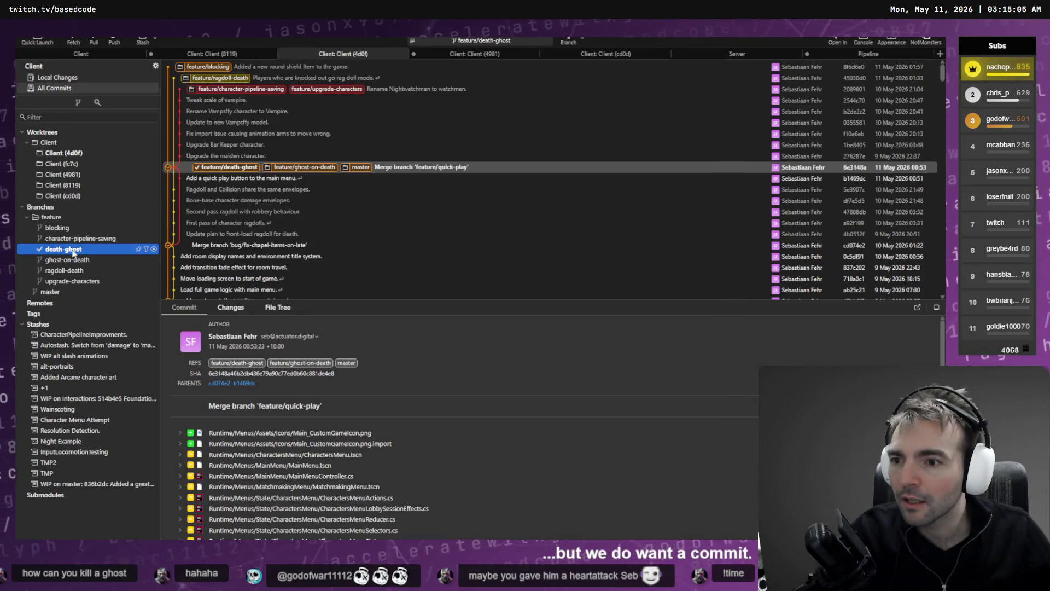
pyautogui.doubleClick(306, 166)
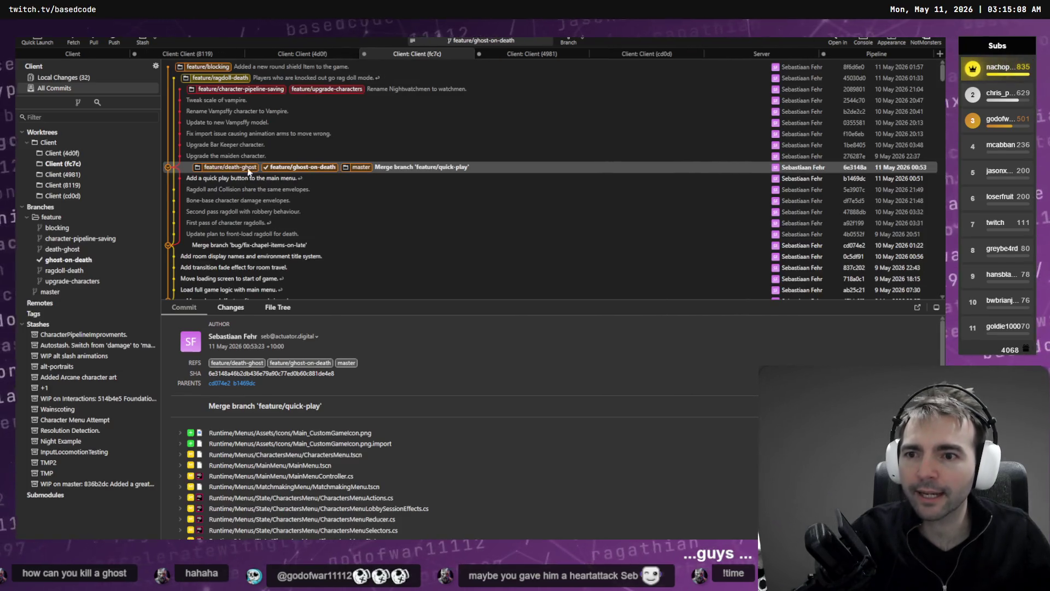
pyautogui.click(66, 78)
pyautogui.scroll(-3, 256, 192)
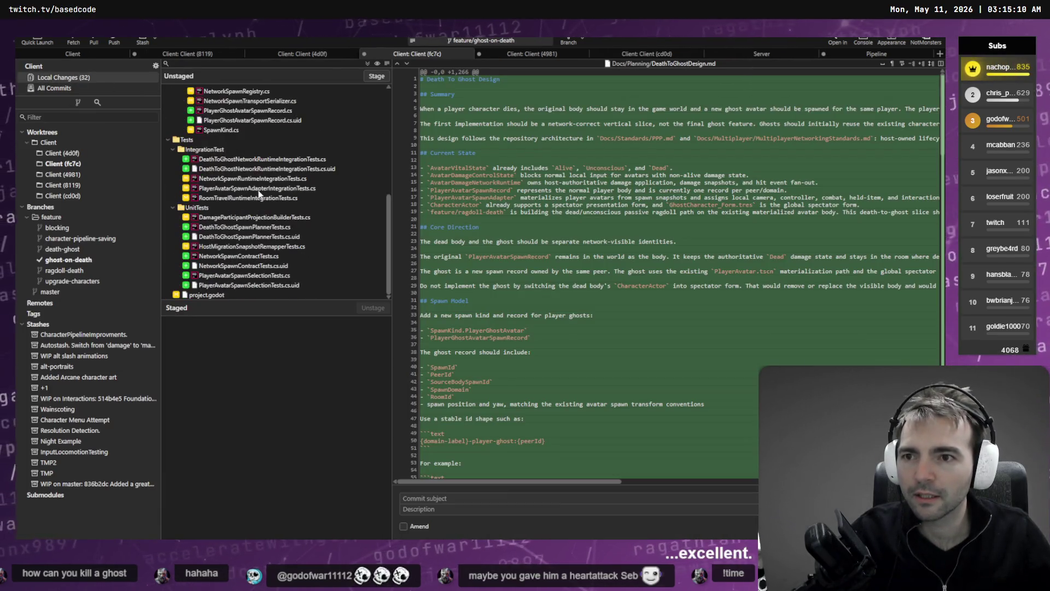
pyautogui.scroll(3, 257, 219)
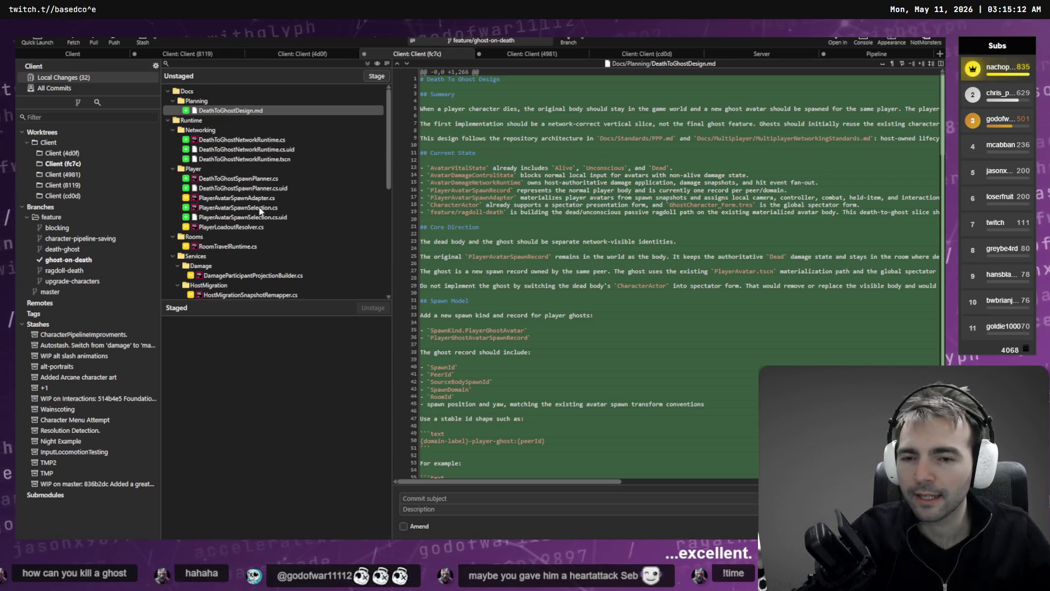
pyautogui.hotkey('alt', 'Tab')
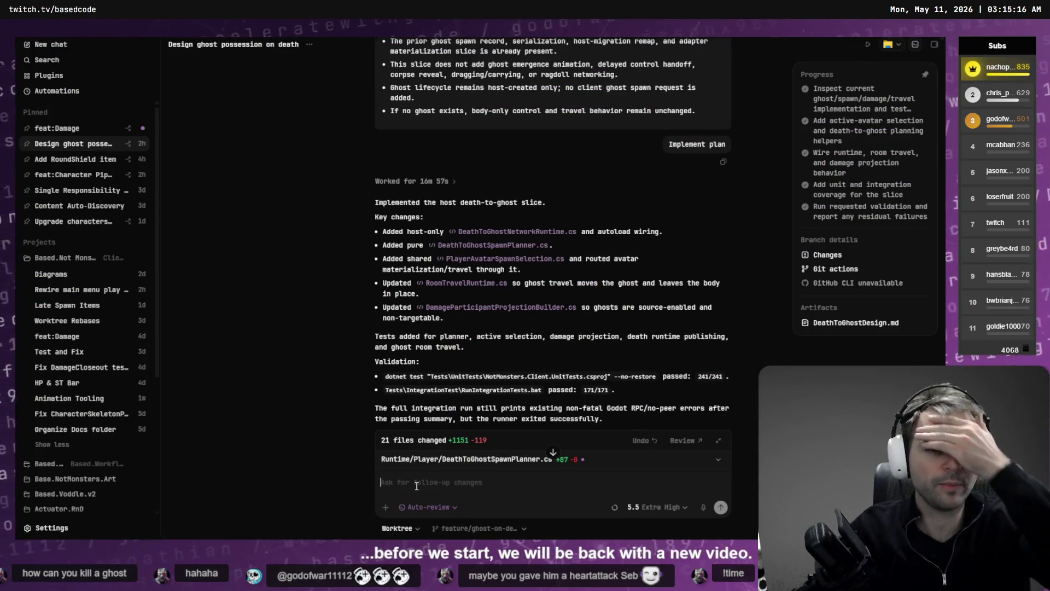
# Stage all of the ghost-on-death worktree's local changes in Fork.
pyautogui.write('Review')
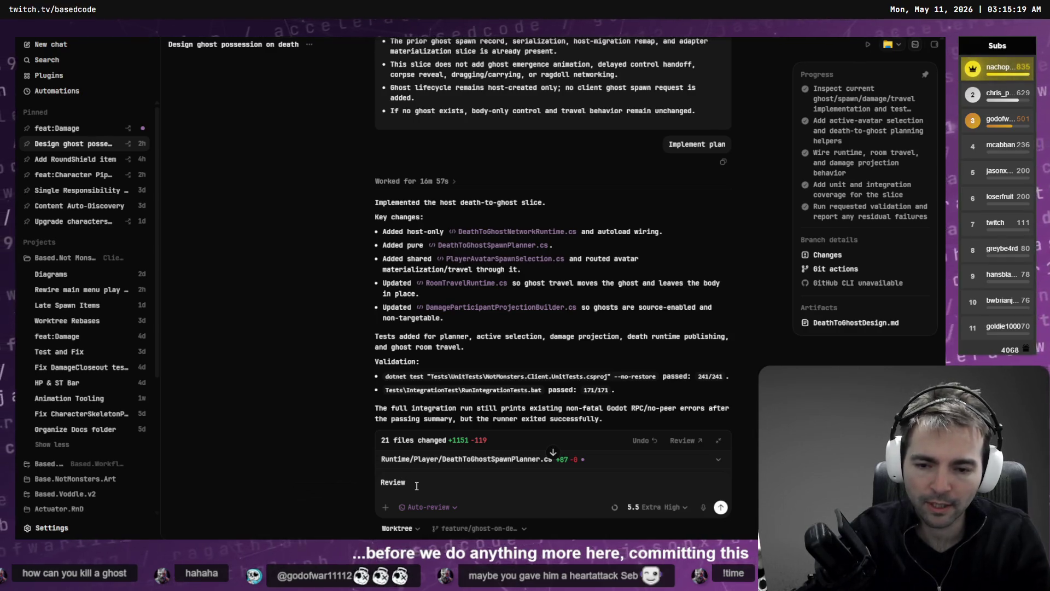
pyautogui.hotkey('alt', 'Tab')
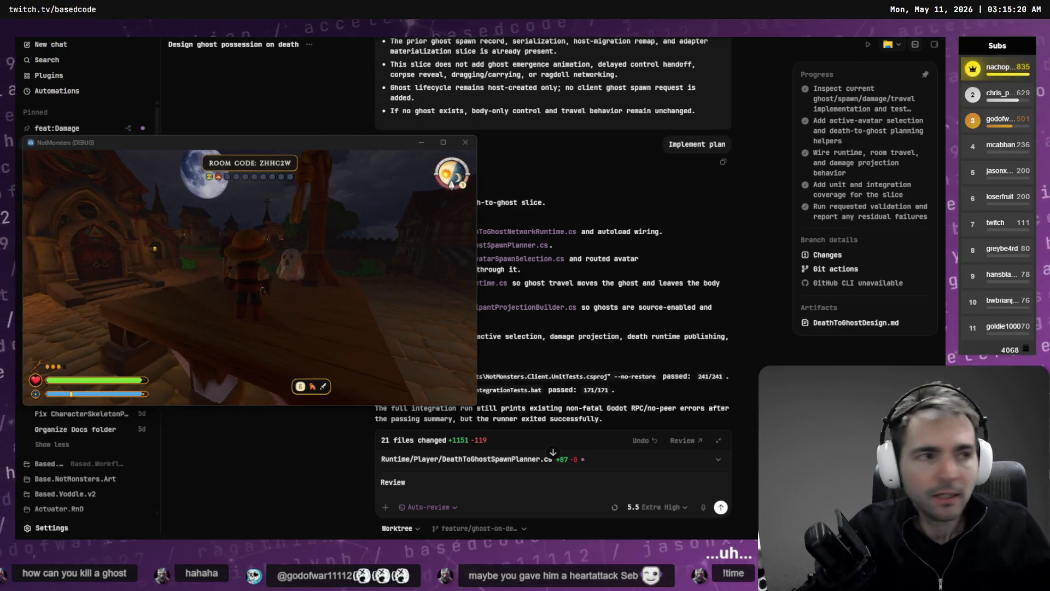
pyautogui.hotkey('ctrl', 'a')
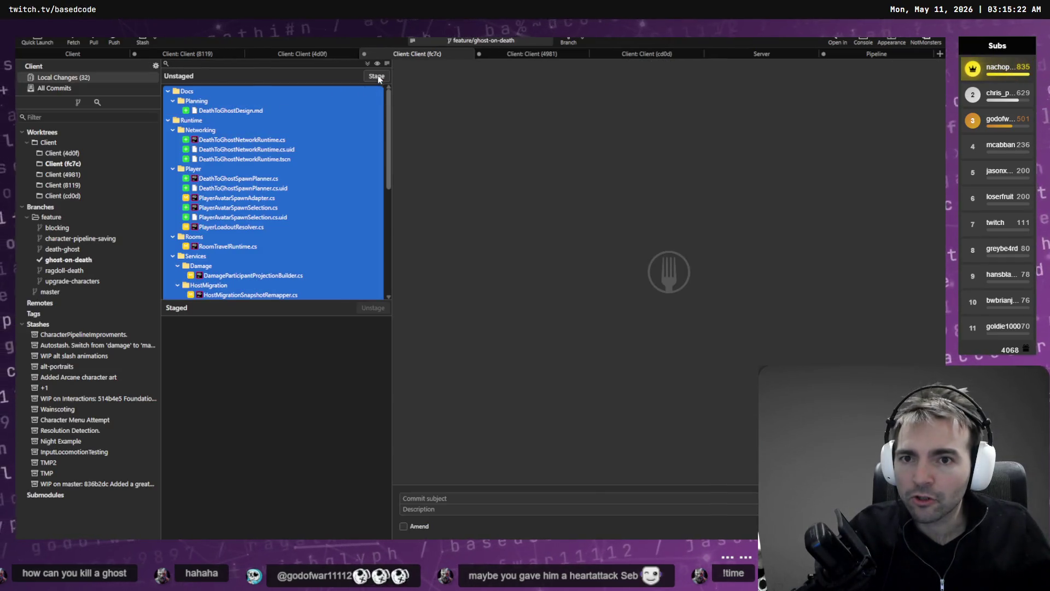
pyautogui.click(377, 76)
pyautogui.hotkey('alt', 'Tab')
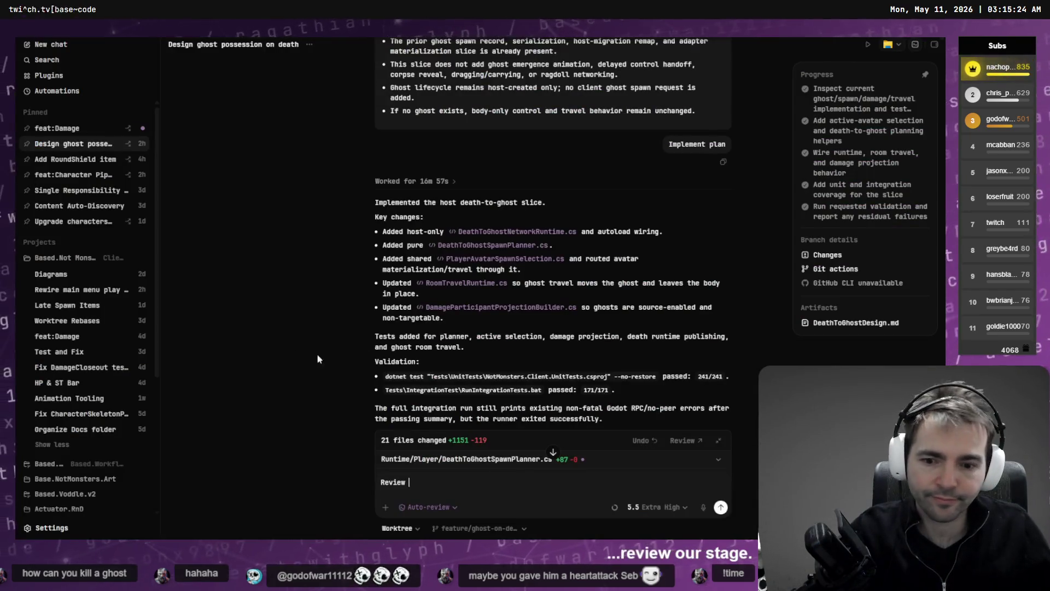
pyautogui.write('staged change')
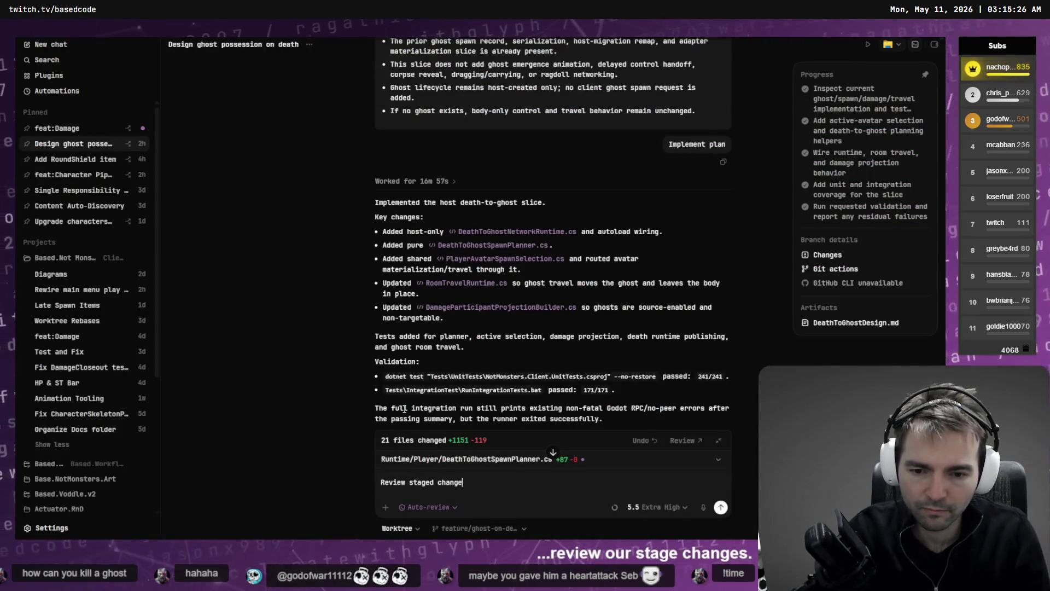
pyautogui.write('s for compliacne')
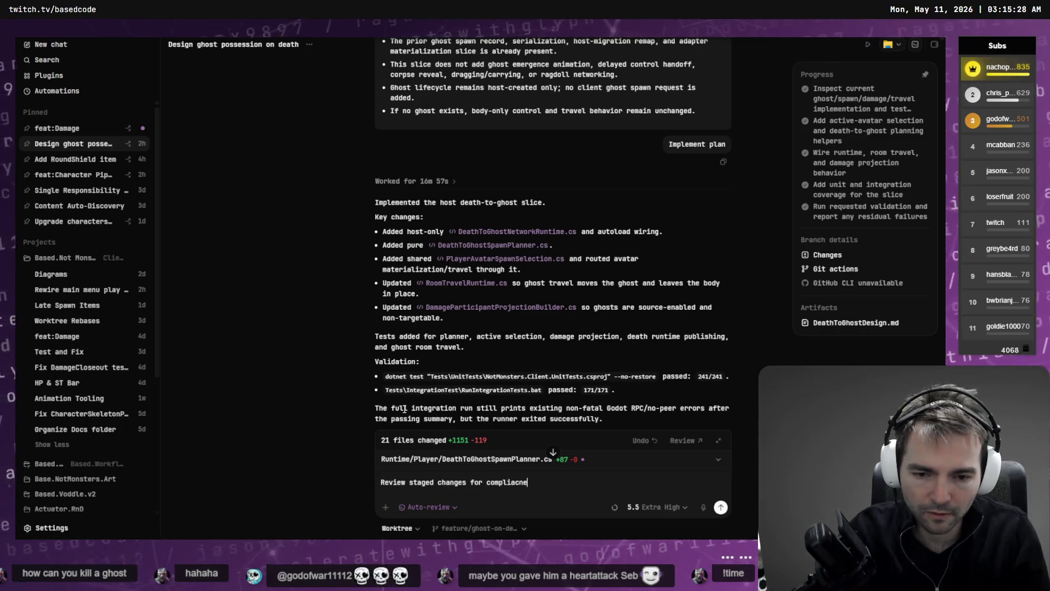
pyautogui.write(' with @QA')
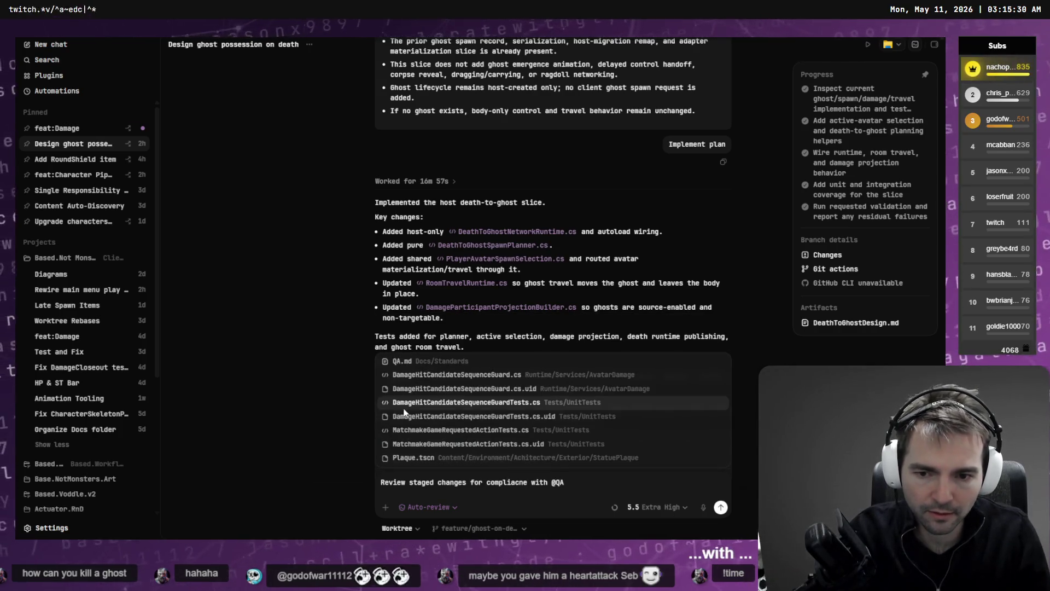
pyautogui.press('Return')
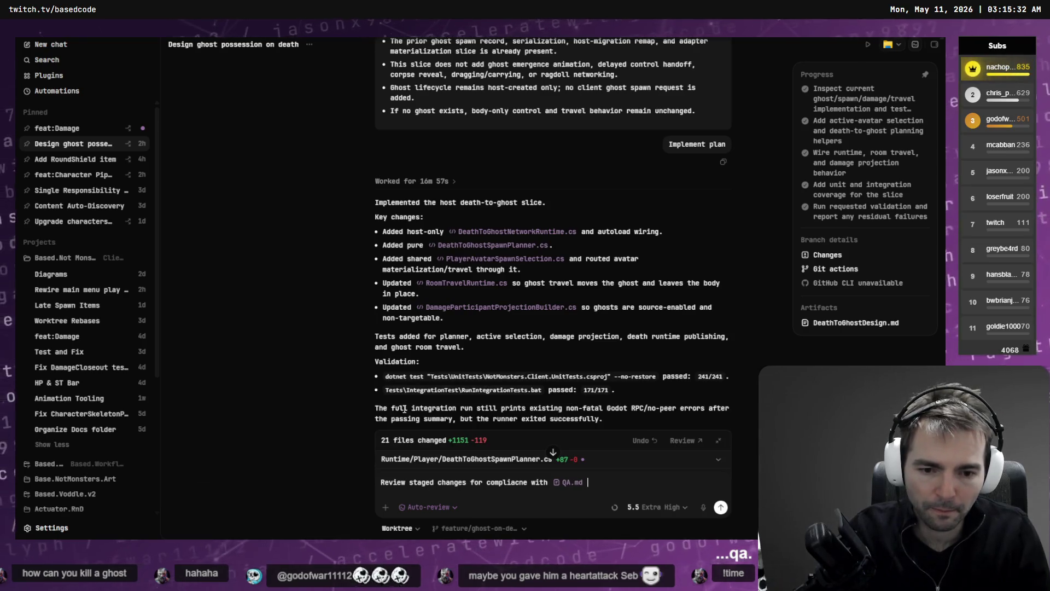
pyautogui.press('Return')
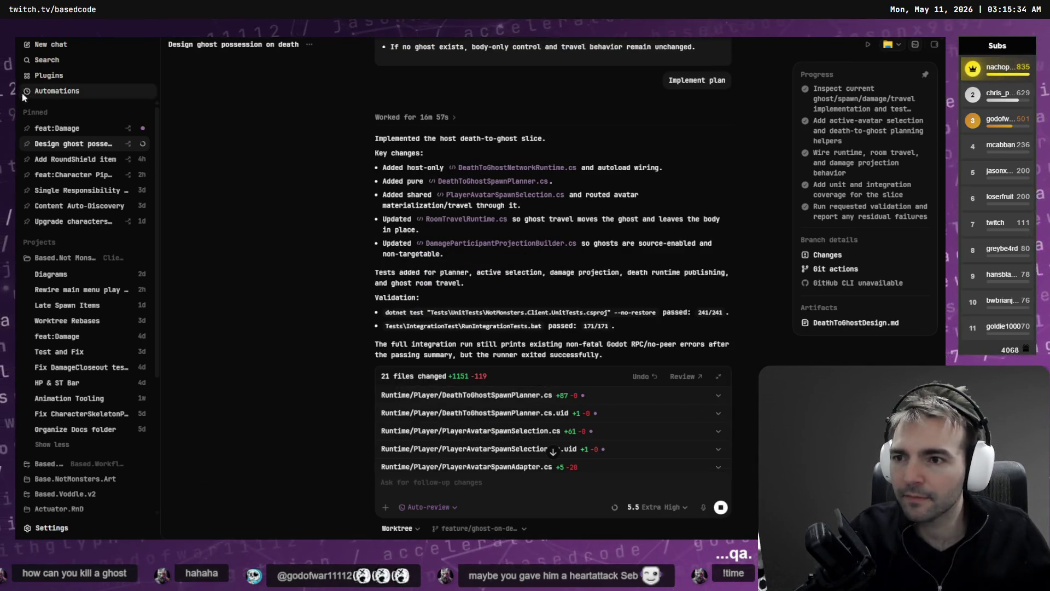
pyautogui.click(64, 131)
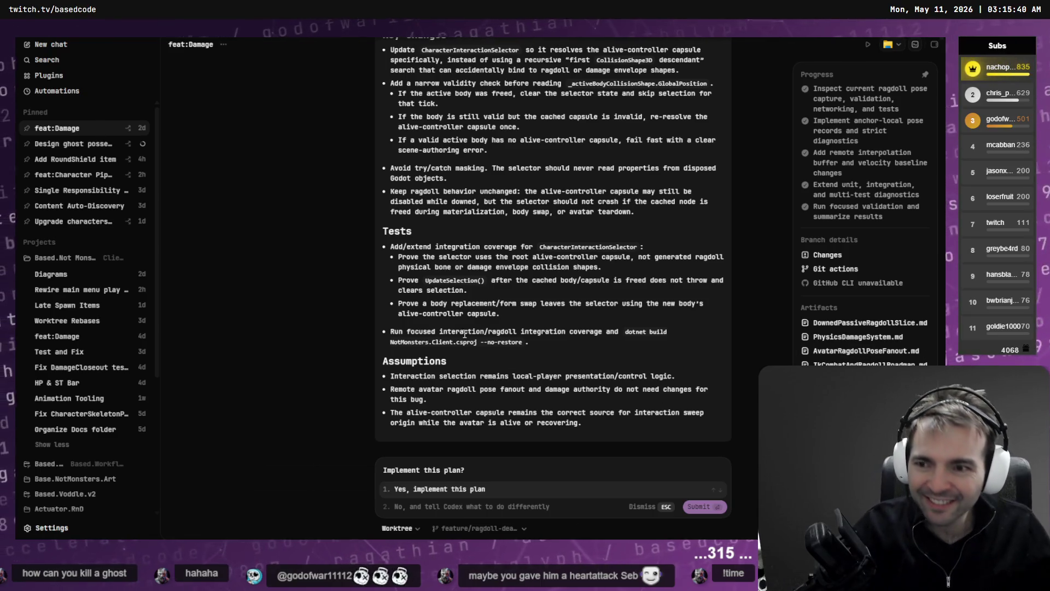
# Read the feat:Damage chat's Interaction Selector Disposed Collision Fix plan, then switch to Fork.
pyautogui.scroll(6, 515, 327)
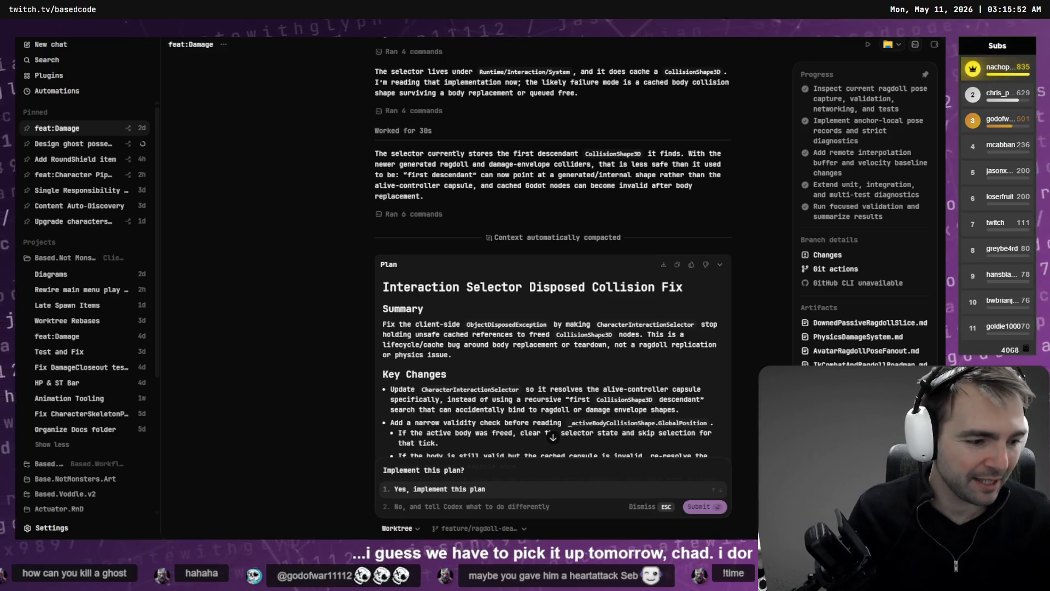
pyautogui.hotkey('alt', 'Tab')
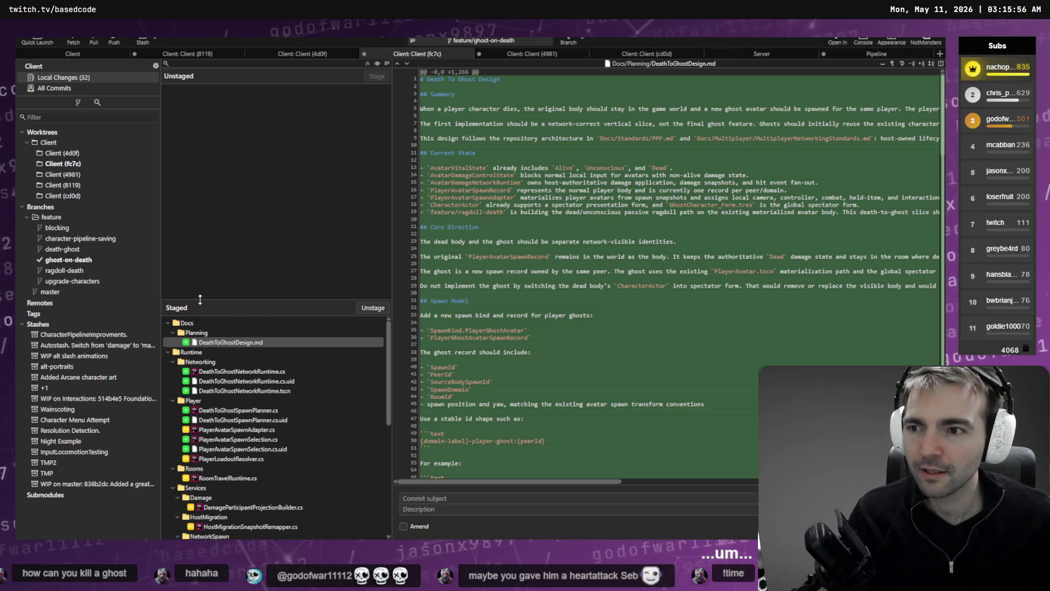
# Enter the commit subject 'Basic ghost on death.' for the staged ghost-on-death changes.
pyautogui.click(88, 261)
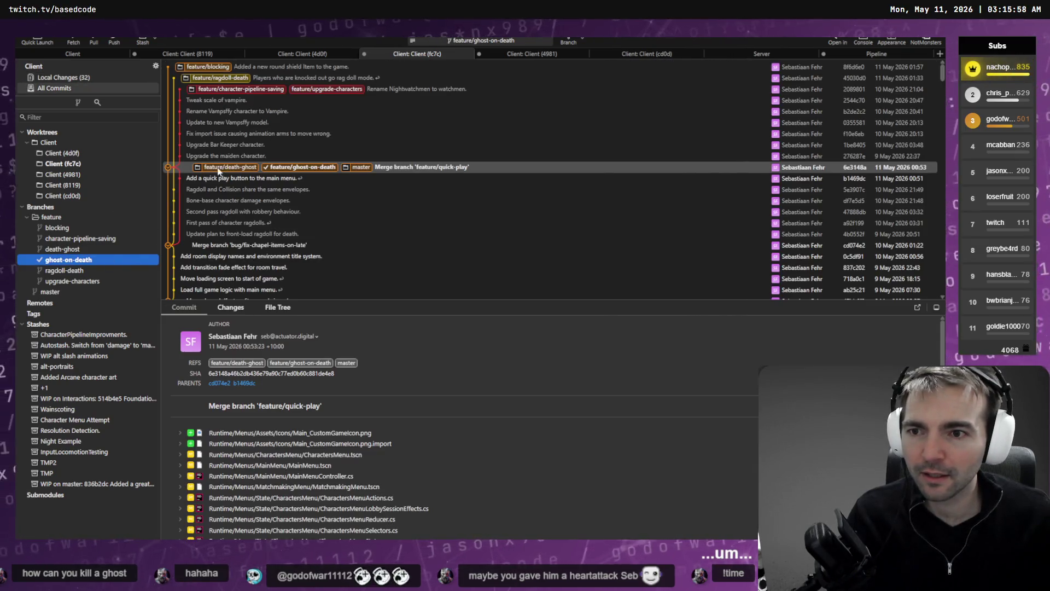
pyautogui.click(72, 78)
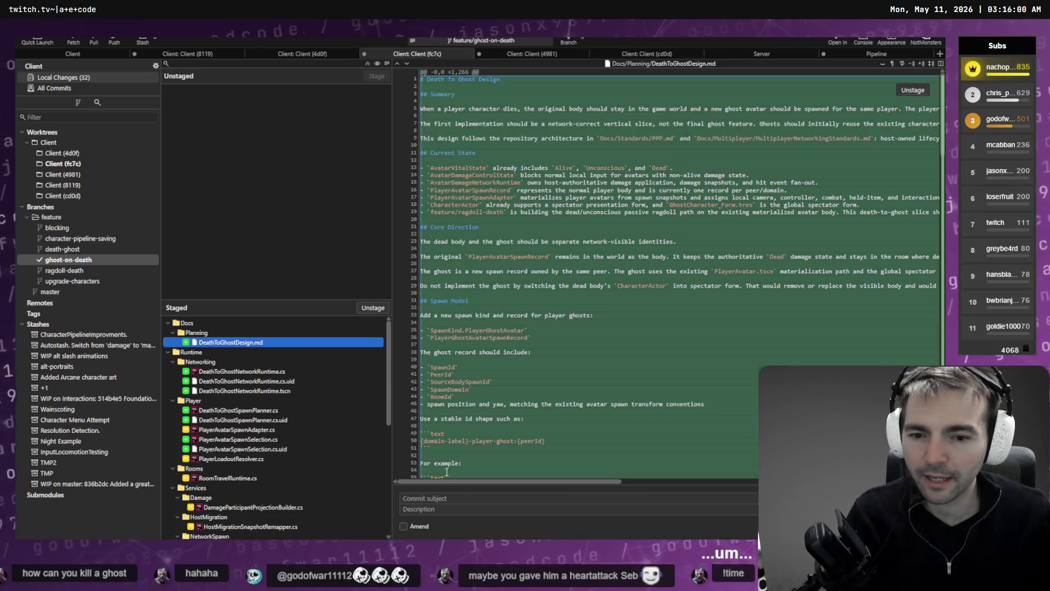
pyautogui.click(437, 498)
pyautogui.write('Basic ghost on death.')
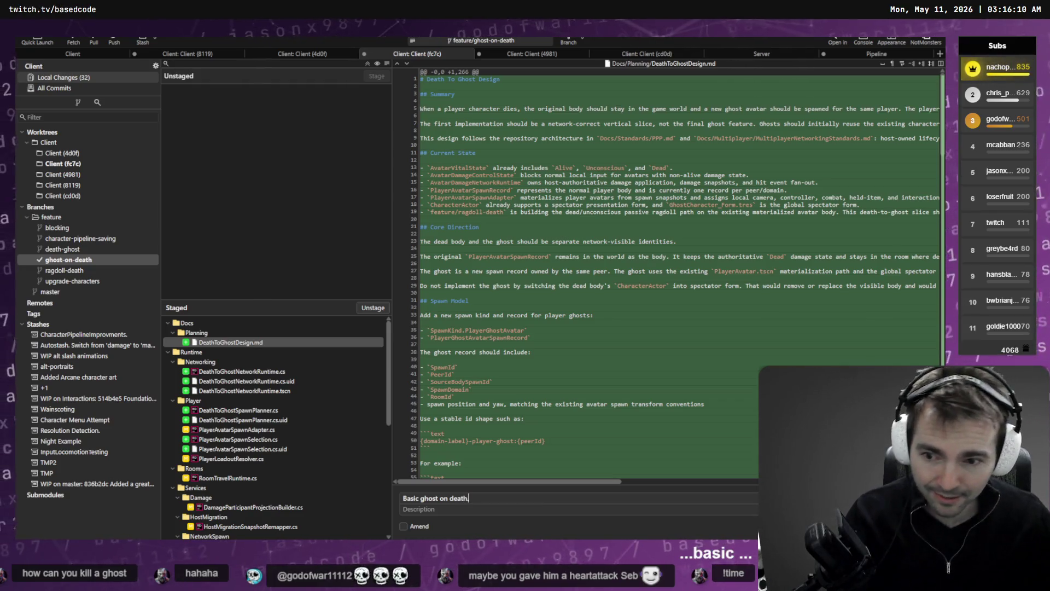
pyautogui.click(263, 371)
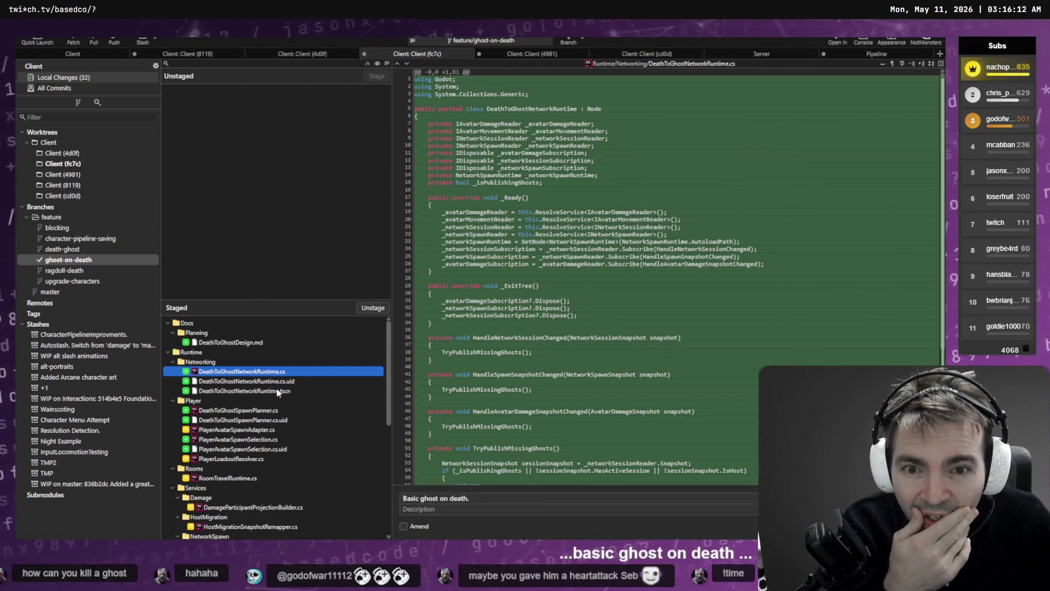
# Review the staged SpawnPlanner, RoomTravelRuntime, NetworkSpawnRegistry and TransportSerializer diffs.
pyautogui.scroll(-8, 566, 329)
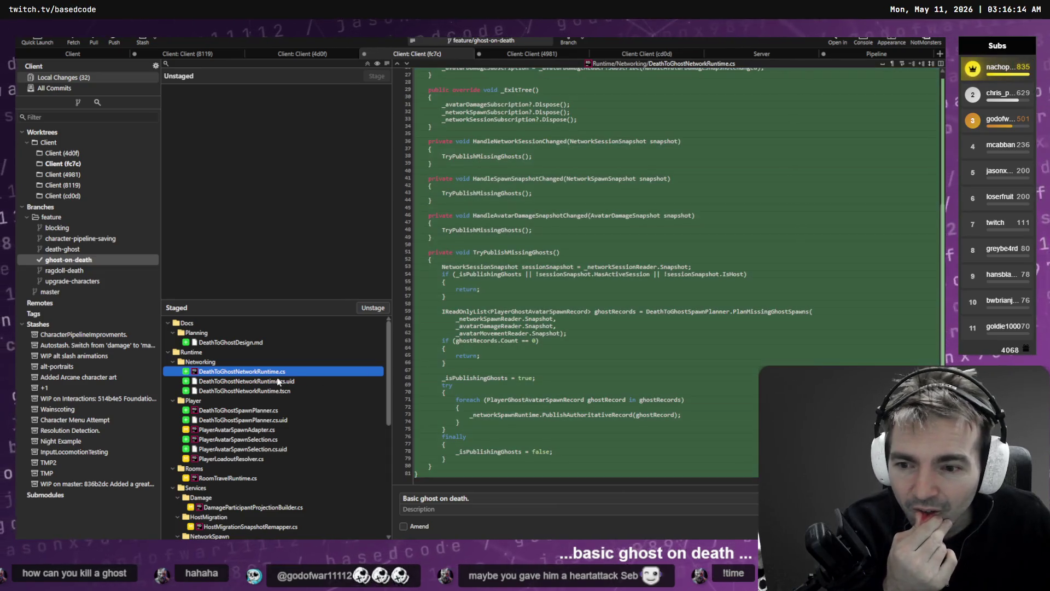
pyautogui.click(238, 411)
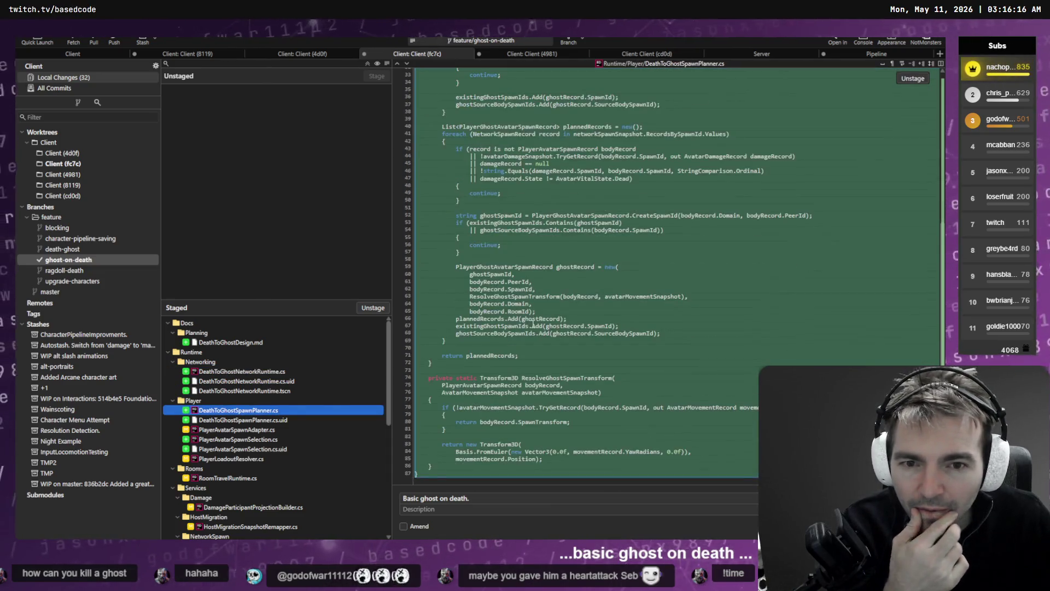
pyautogui.click(206, 479)
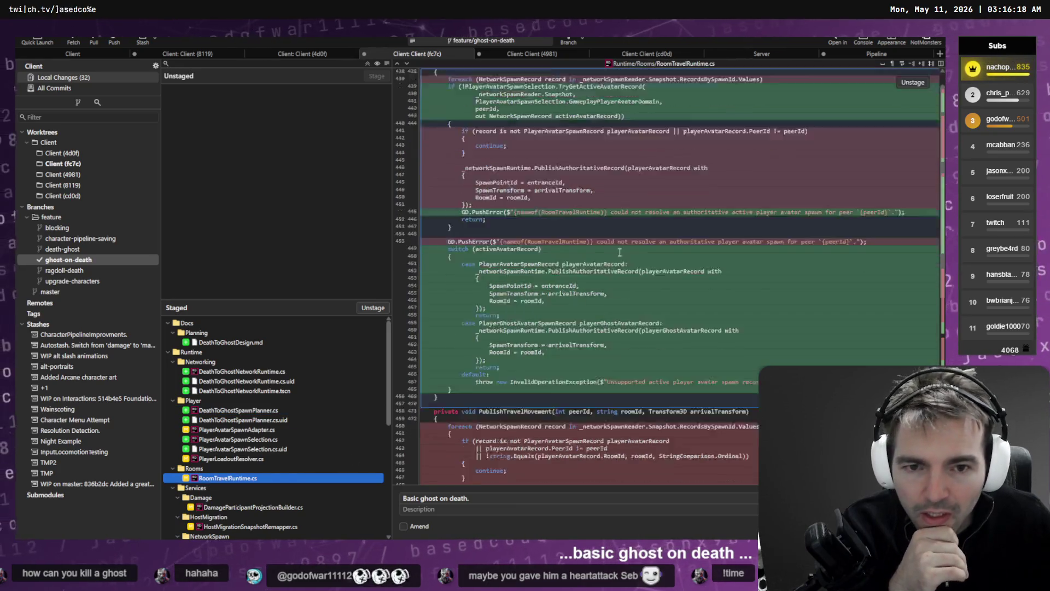
pyautogui.scroll(-6, 273, 410)
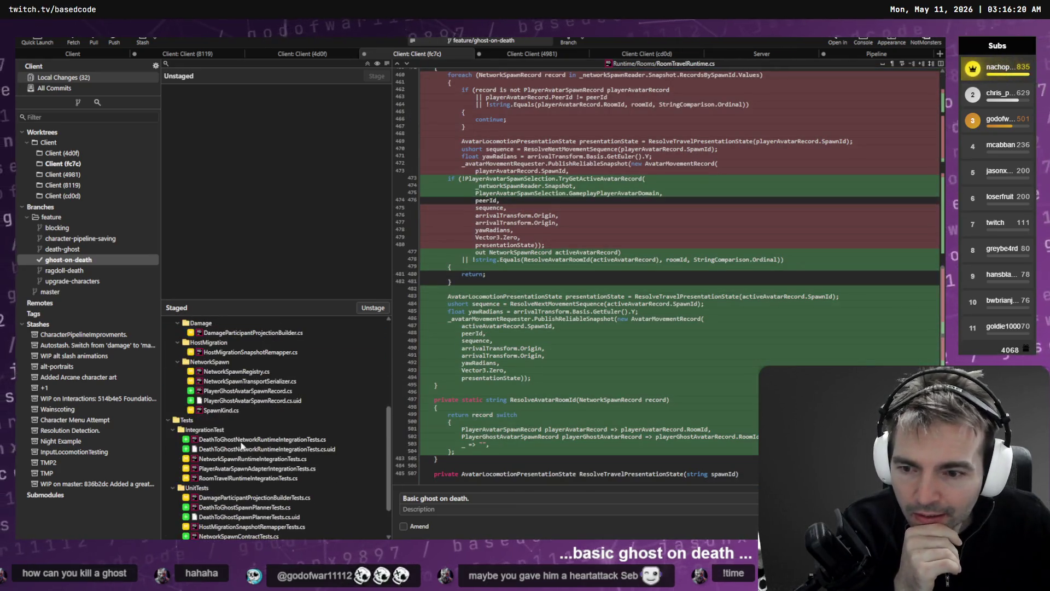
pyautogui.click(236, 371)
pyautogui.scroll(-3, 540, 294)
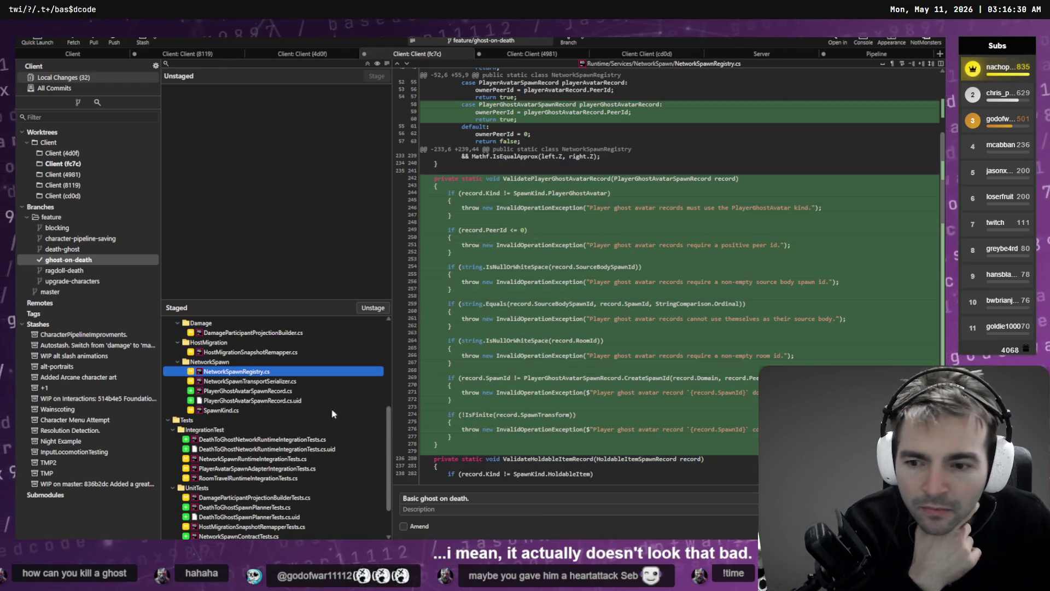
pyautogui.click(262, 382)
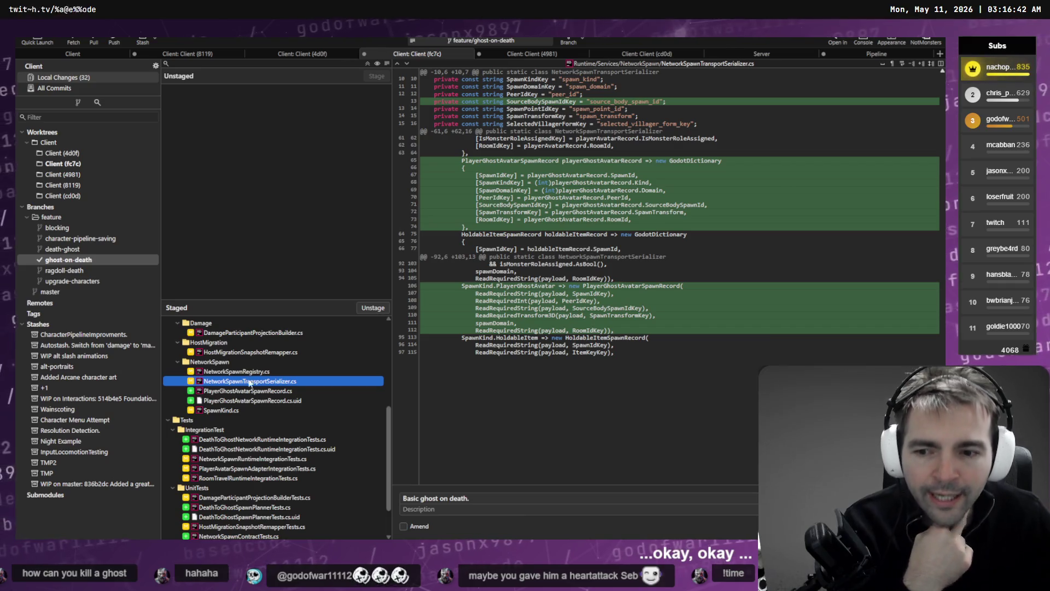
pyautogui.click(510, 388)
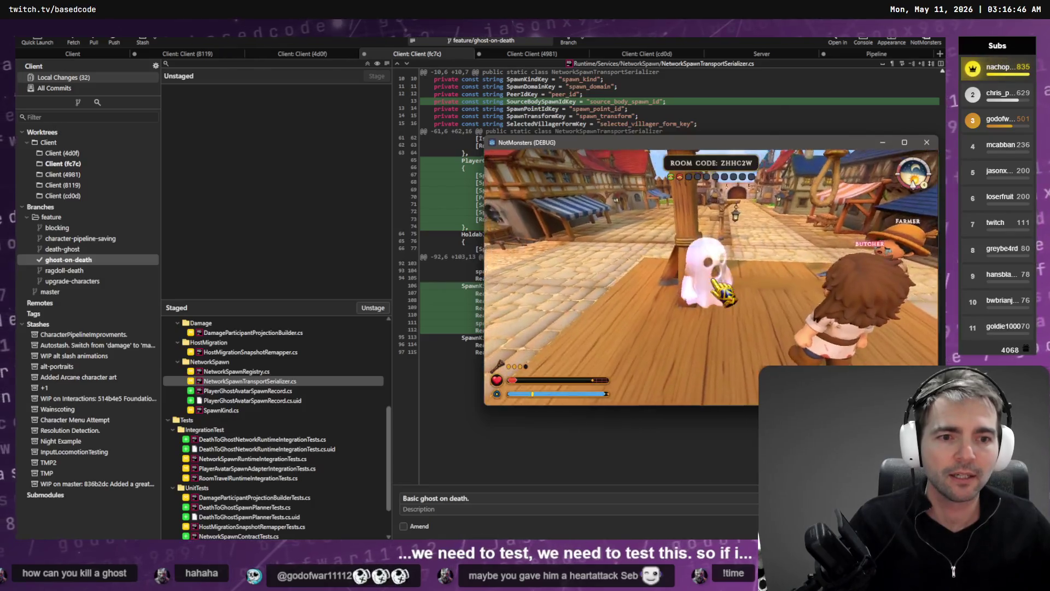
# Quit the match to the main menu and resume the previous online session.
pyautogui.press('Escape')
pyautogui.click(727, 318)
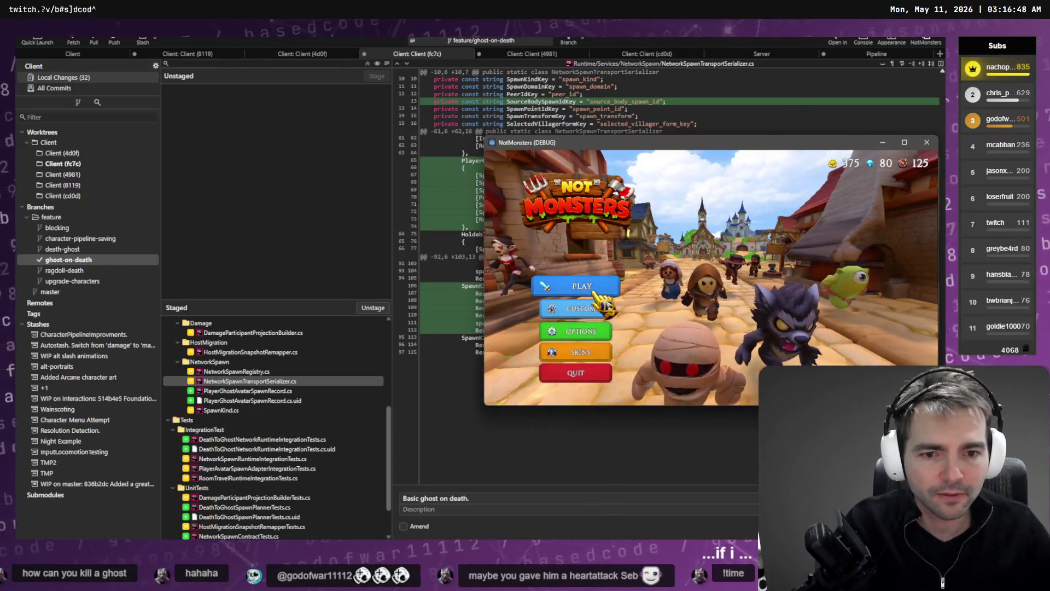
pyautogui.click(594, 294)
pyautogui.click(712, 309)
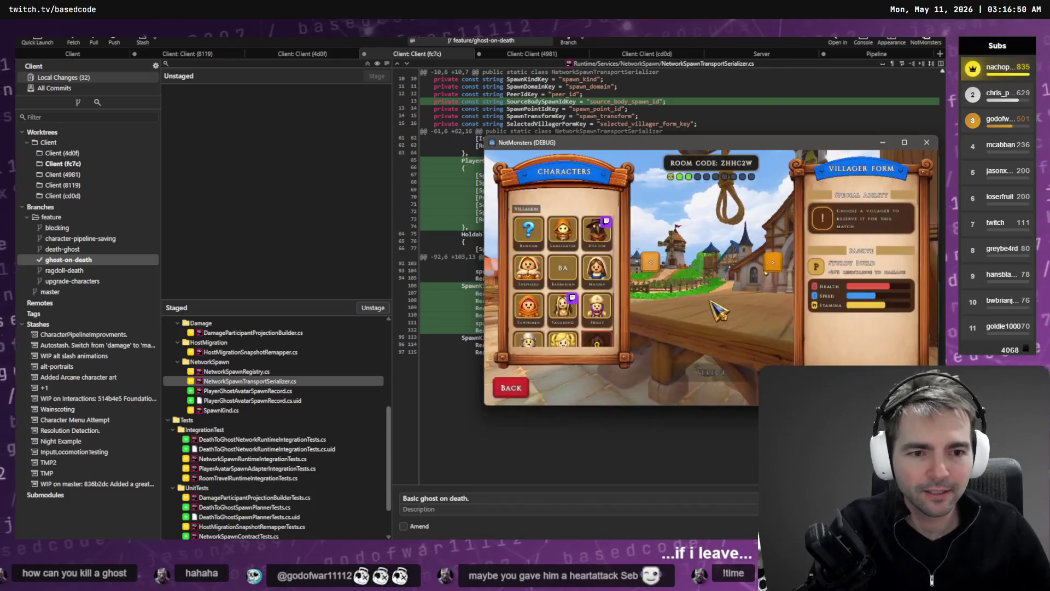
pyautogui.click(513, 390)
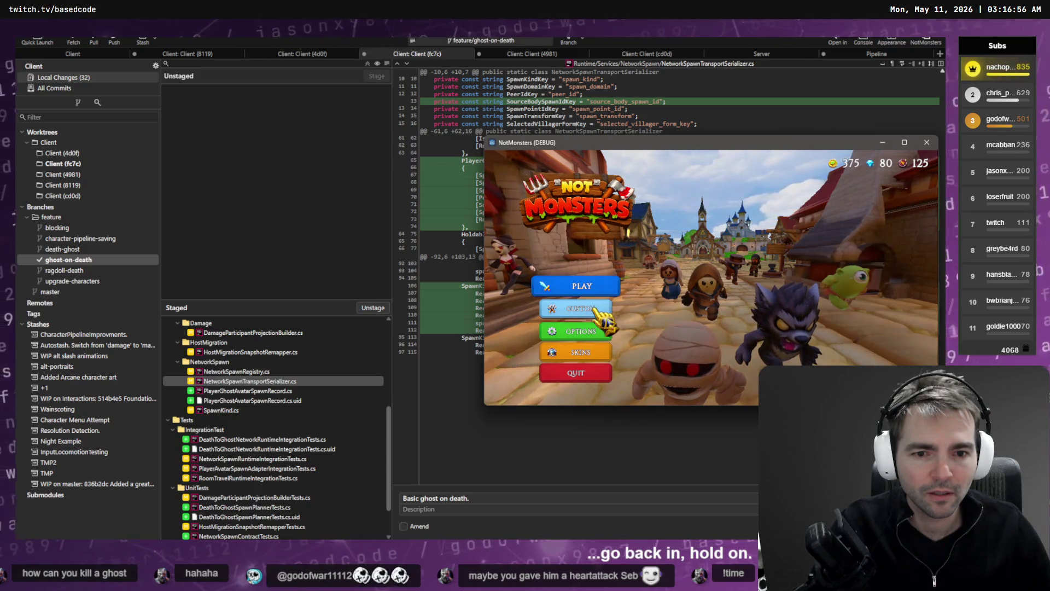
pyautogui.click(596, 310)
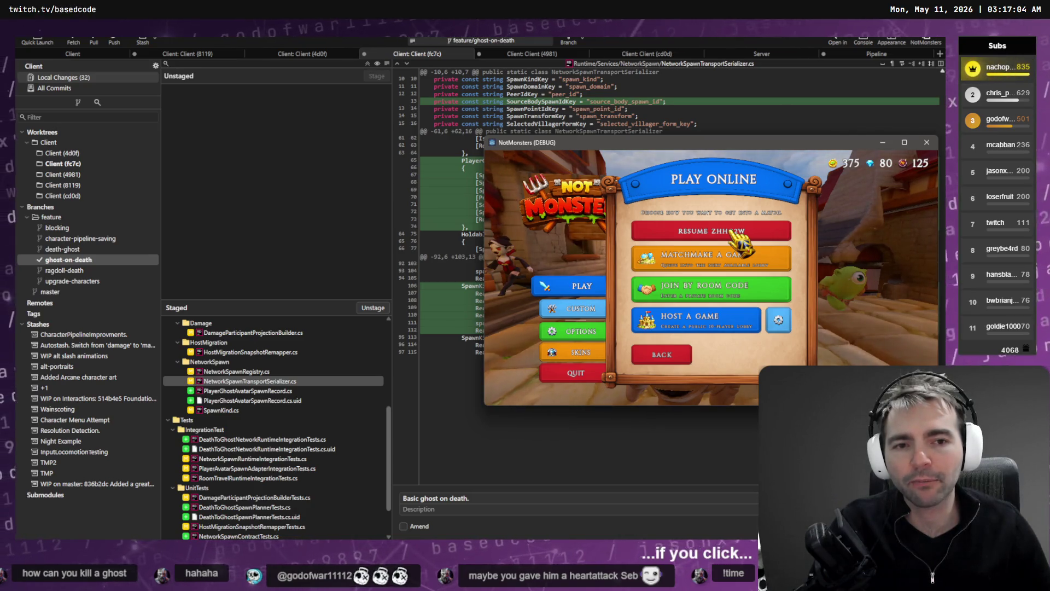
pyautogui.click(735, 234)
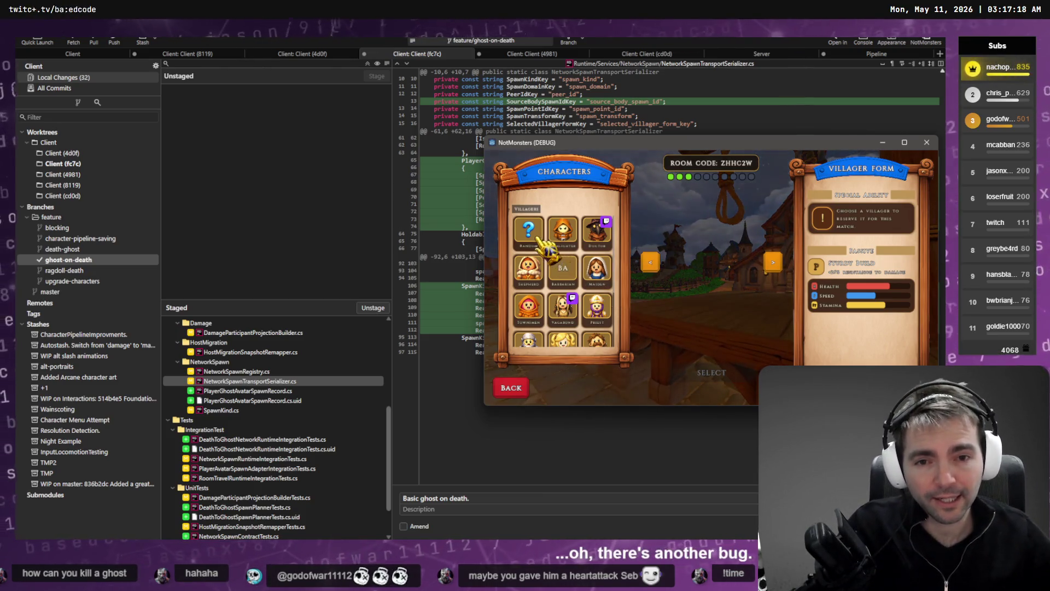
# Rejoin as a random Townsmen villager and travel outside the building.
pyautogui.click(590, 271)
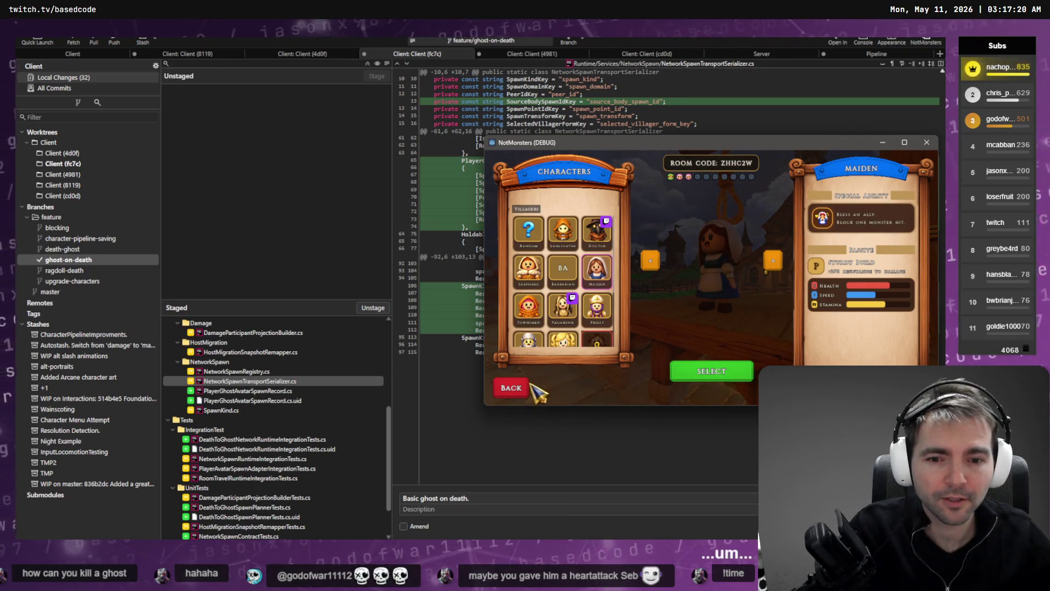
pyautogui.click(511, 388)
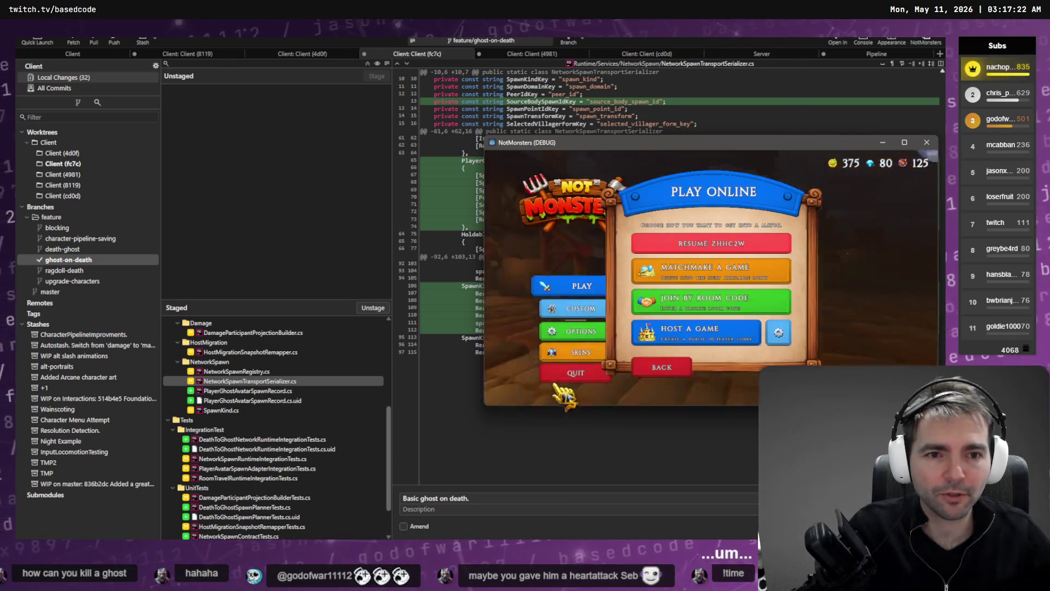
pyautogui.click(710, 242)
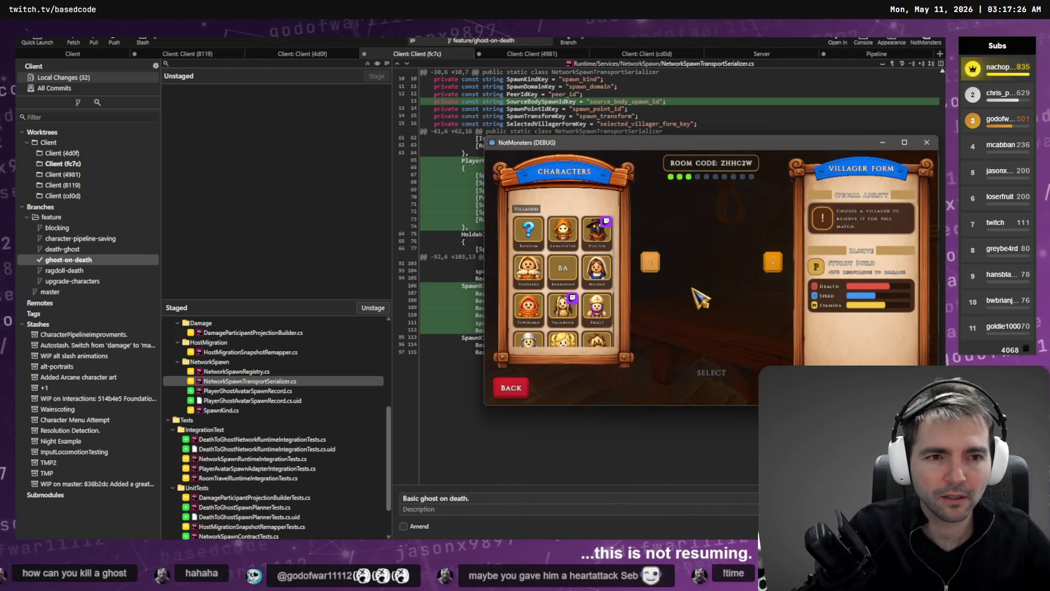
pyautogui.click(535, 234)
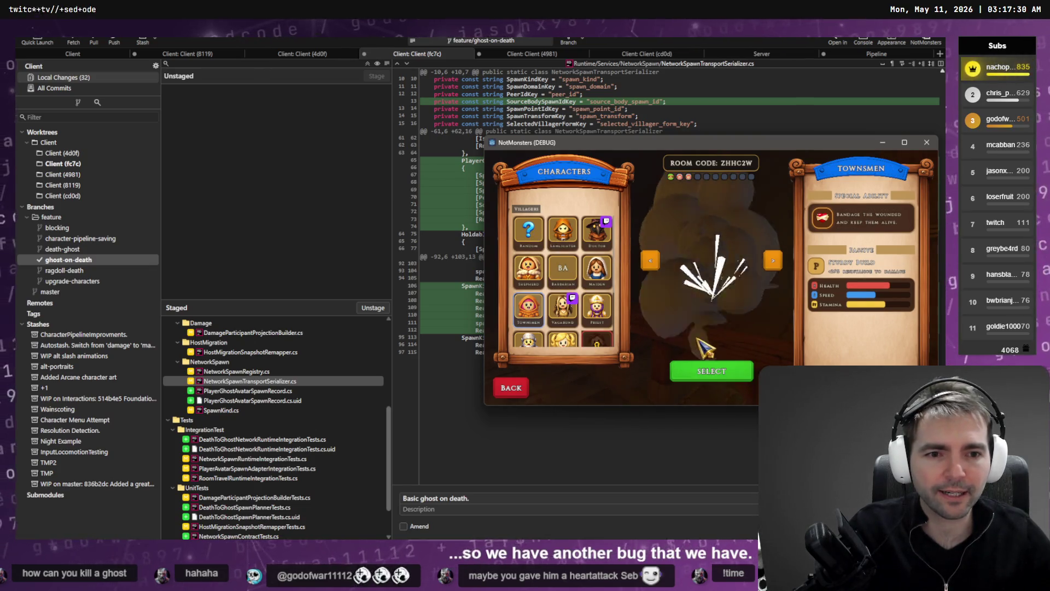
pyautogui.click(710, 371)
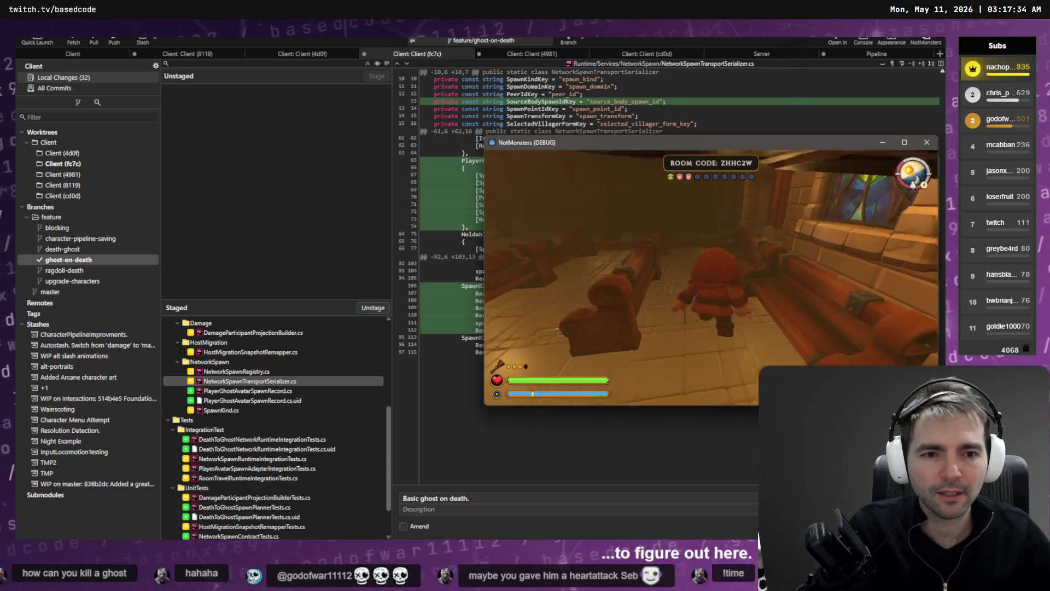
pyautogui.press('f')
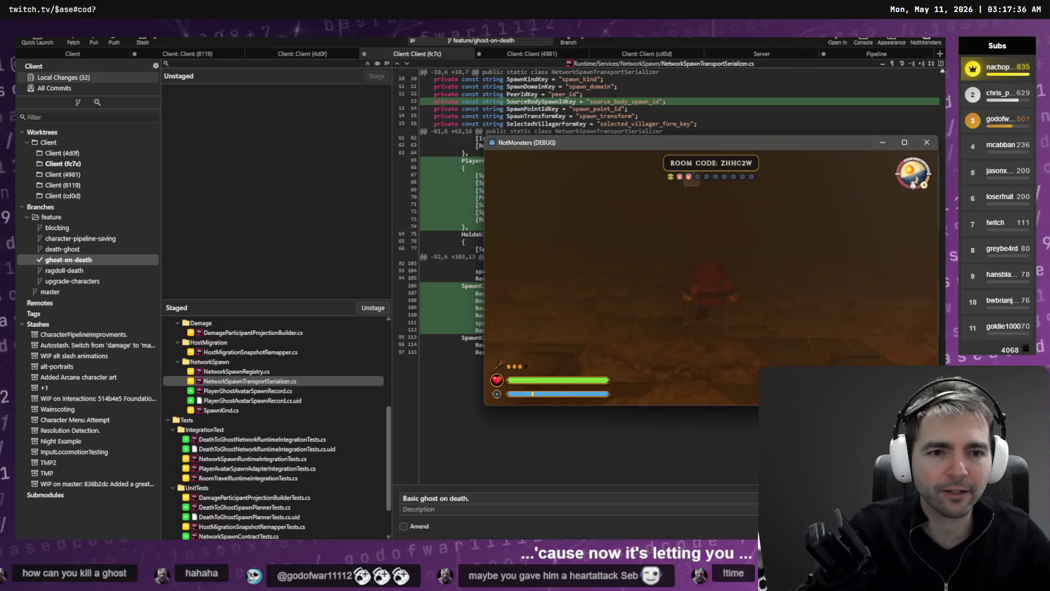
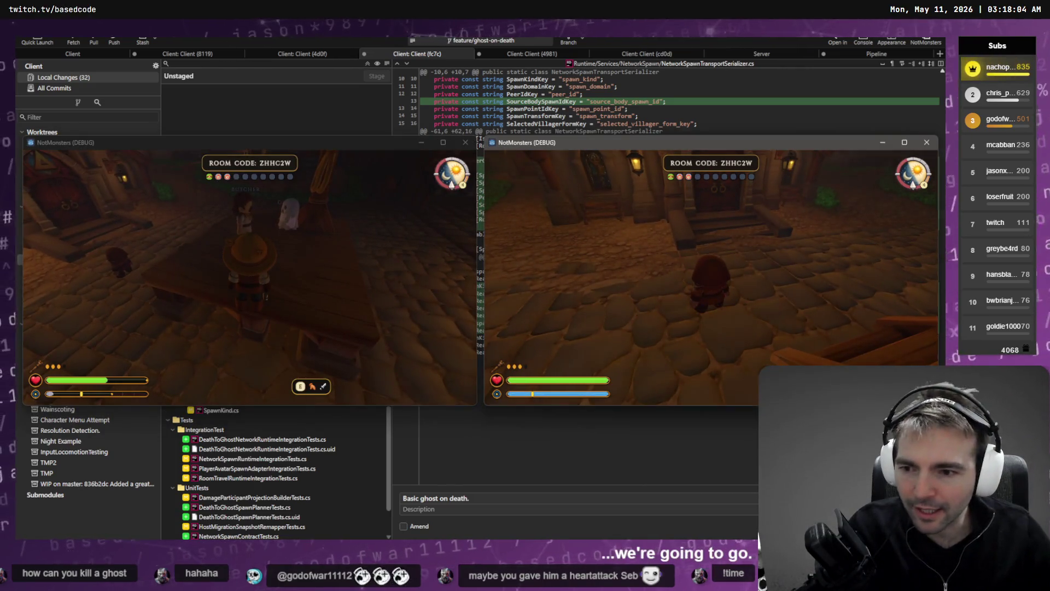
# Walk the right character through the church hall and out across town onto the wooden table.
pyautogui.press('w')
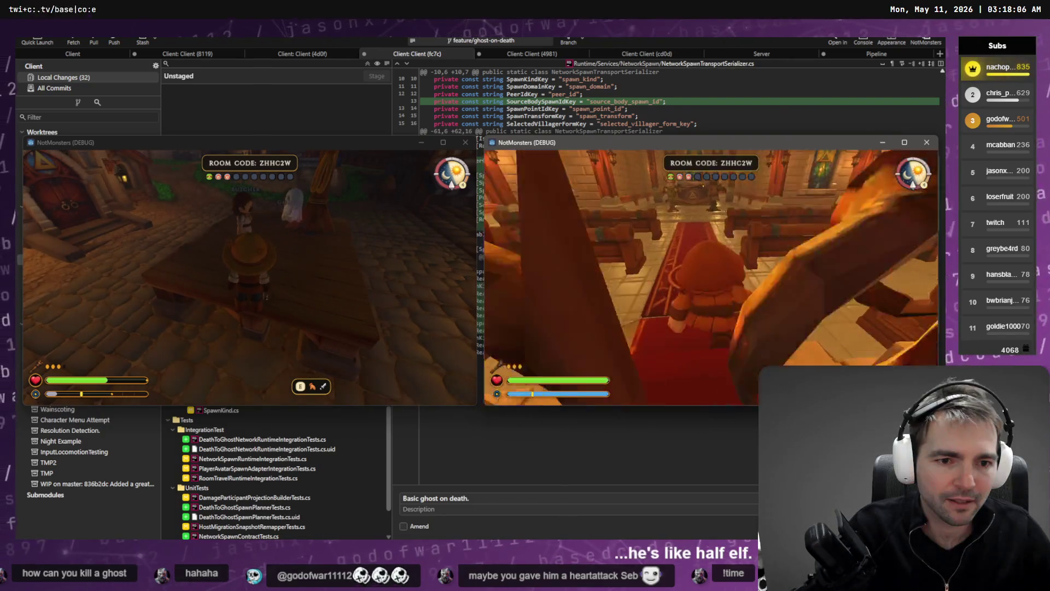
pyautogui.press('w')
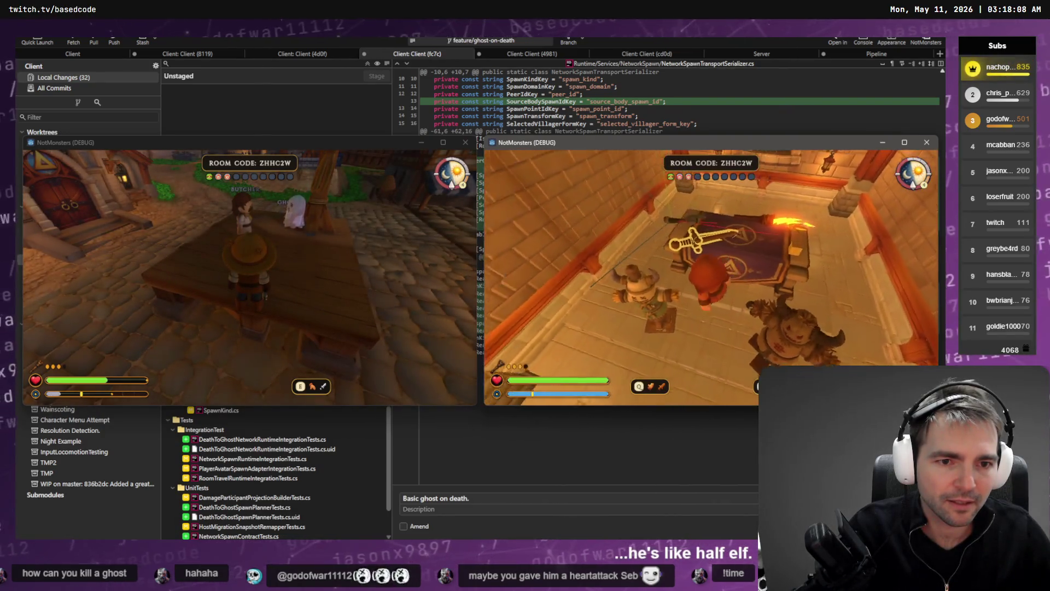
pyautogui.press('s')
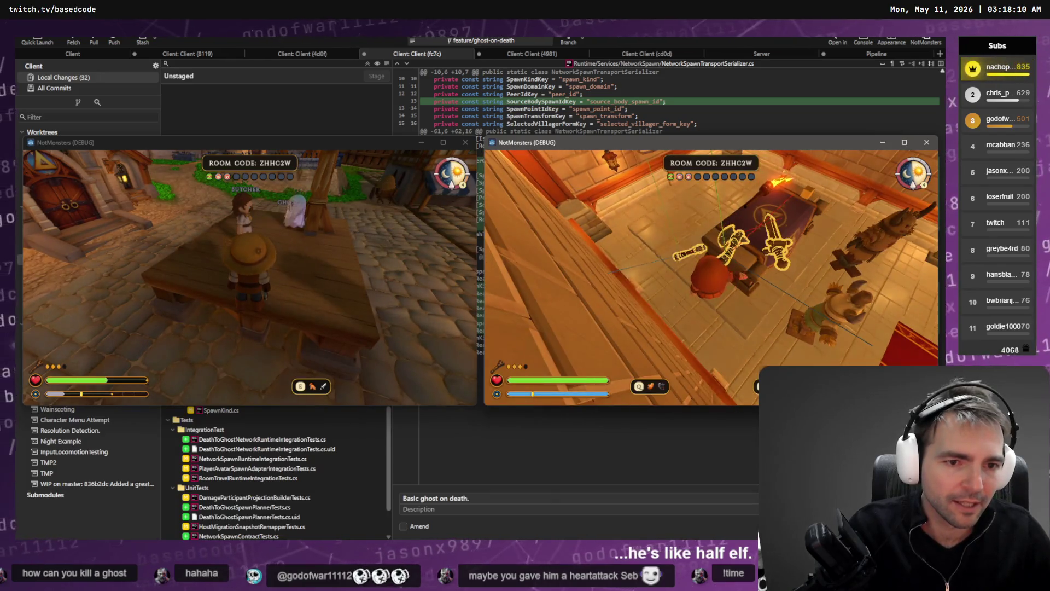
pyautogui.press('s')
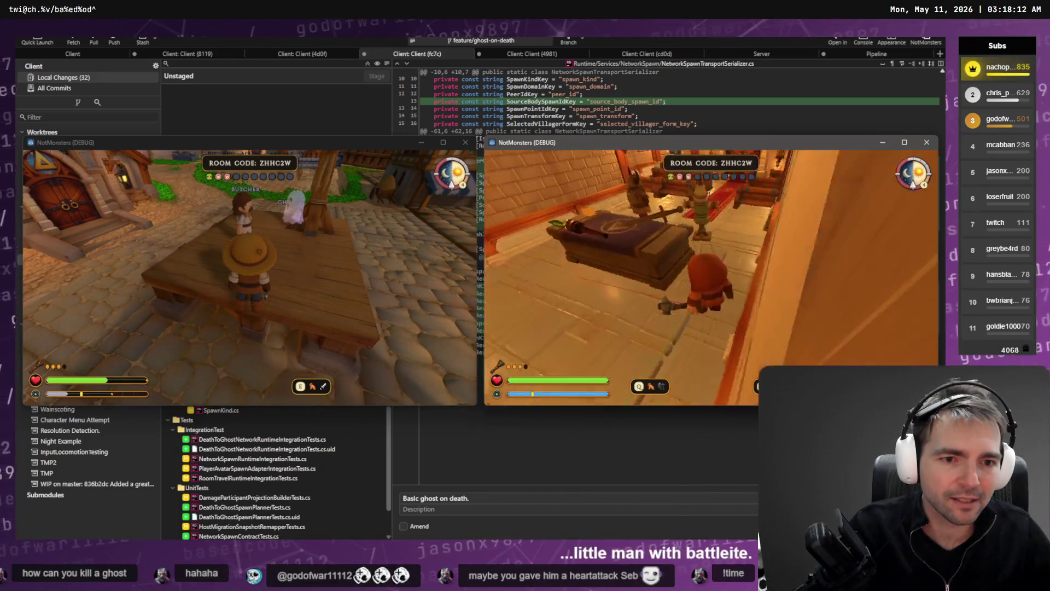
pyautogui.press('w')
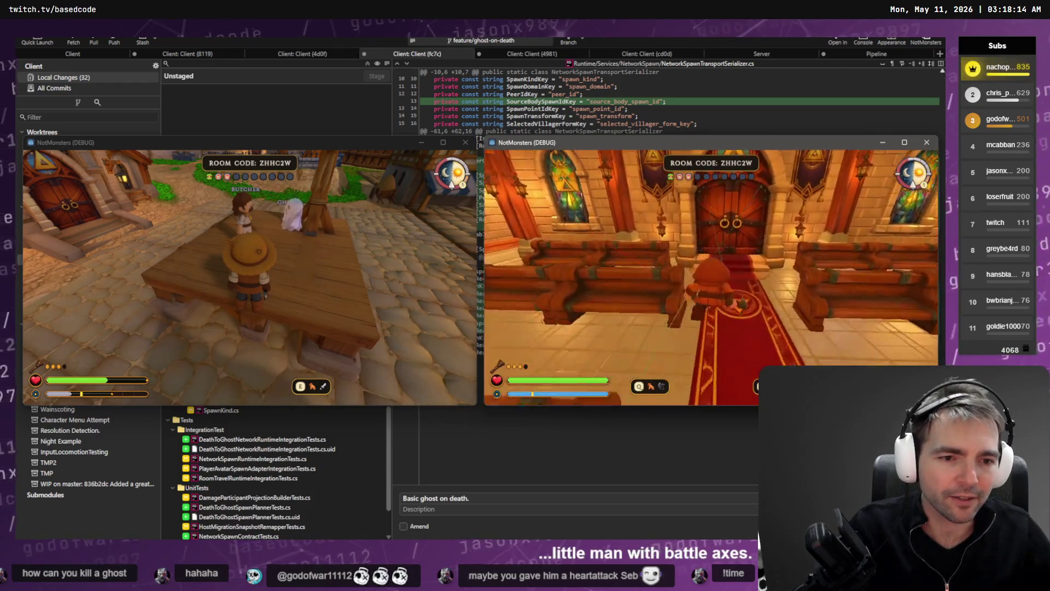
pyautogui.press('w')
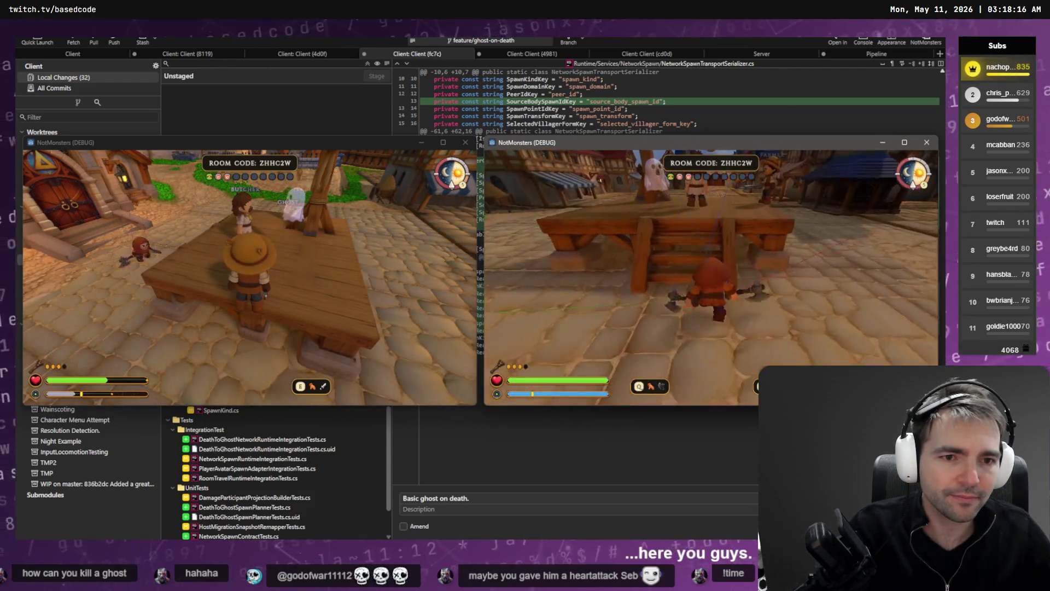
pyautogui.press('w')
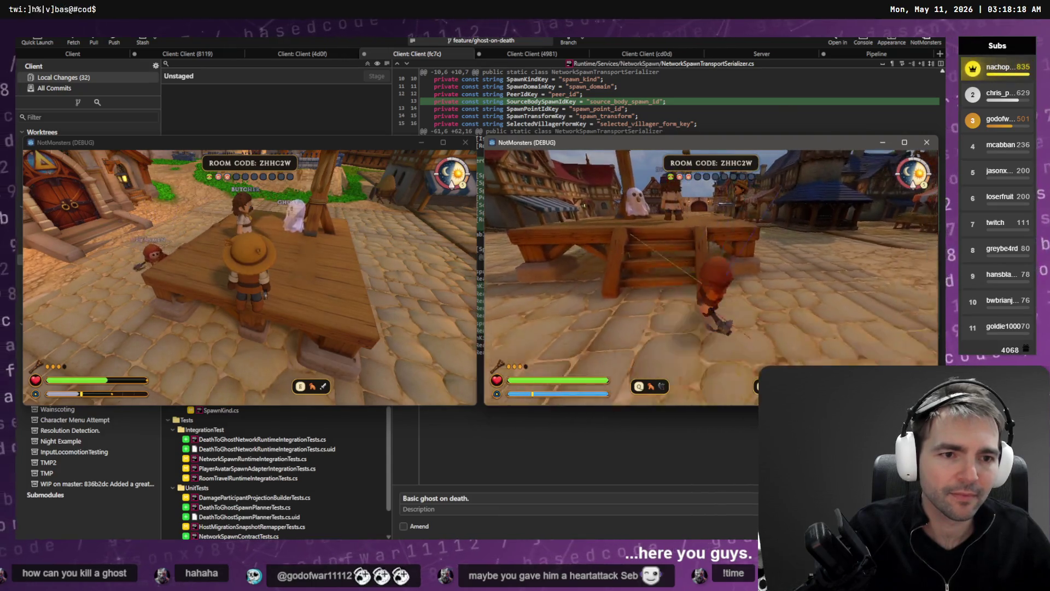
# Kill the left player so they become a ghost, then leave the match for the main menu.
pyautogui.press('w')
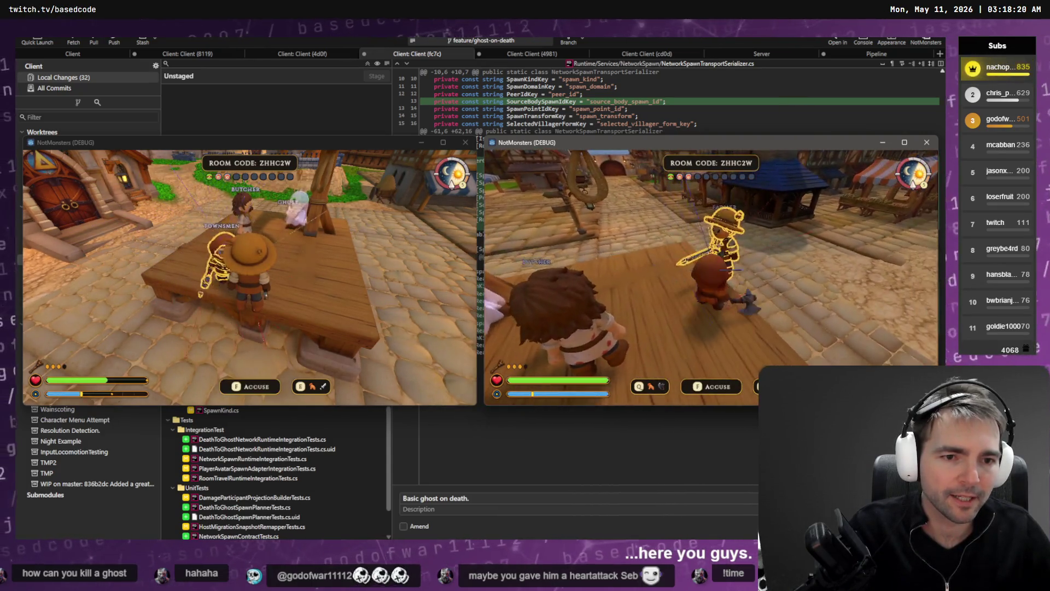
pyautogui.press('s')
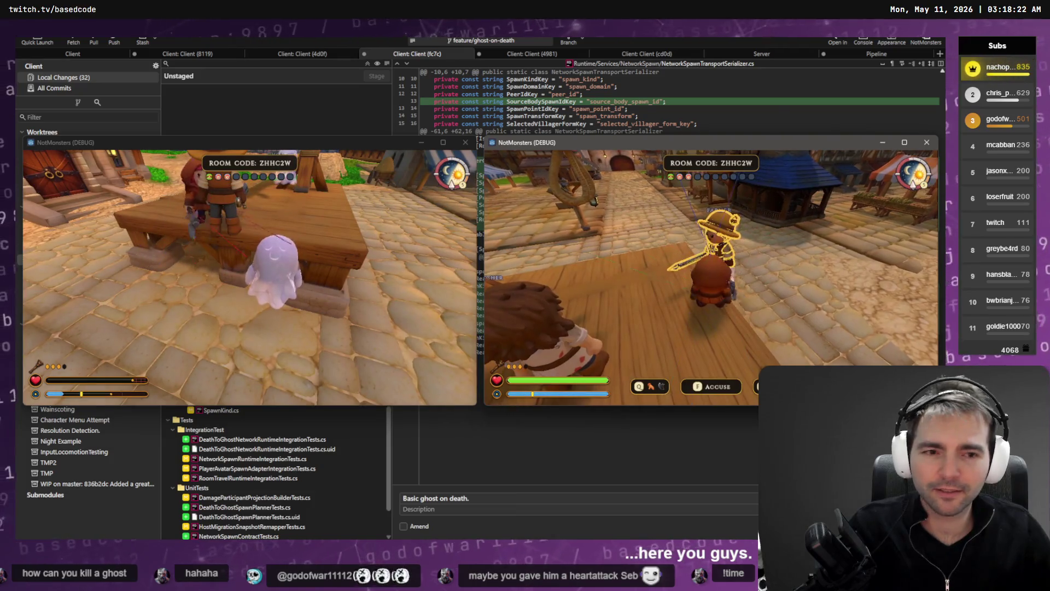
pyautogui.press('s')
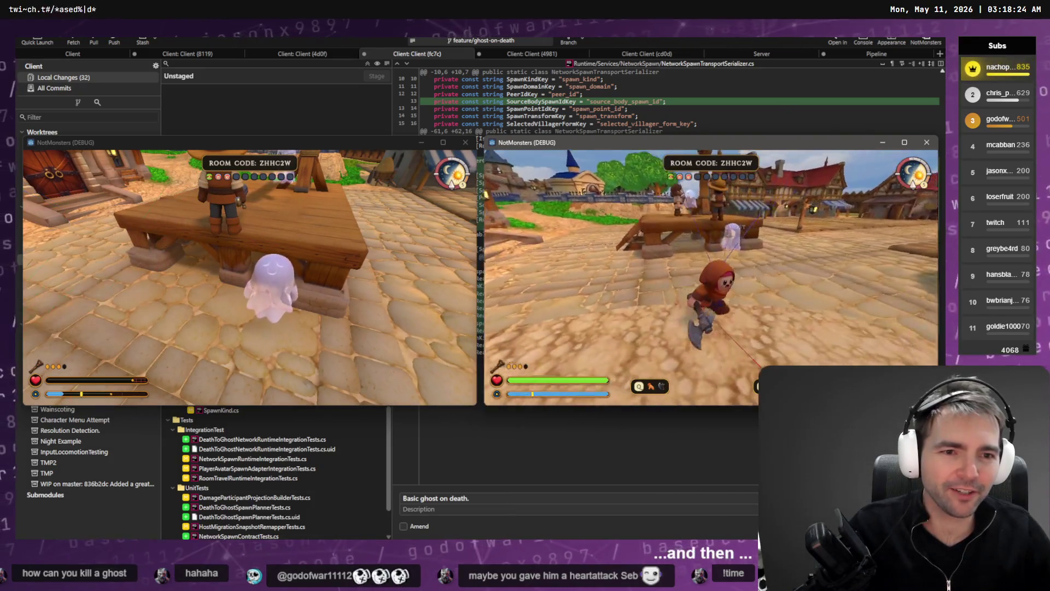
pyautogui.press('w')
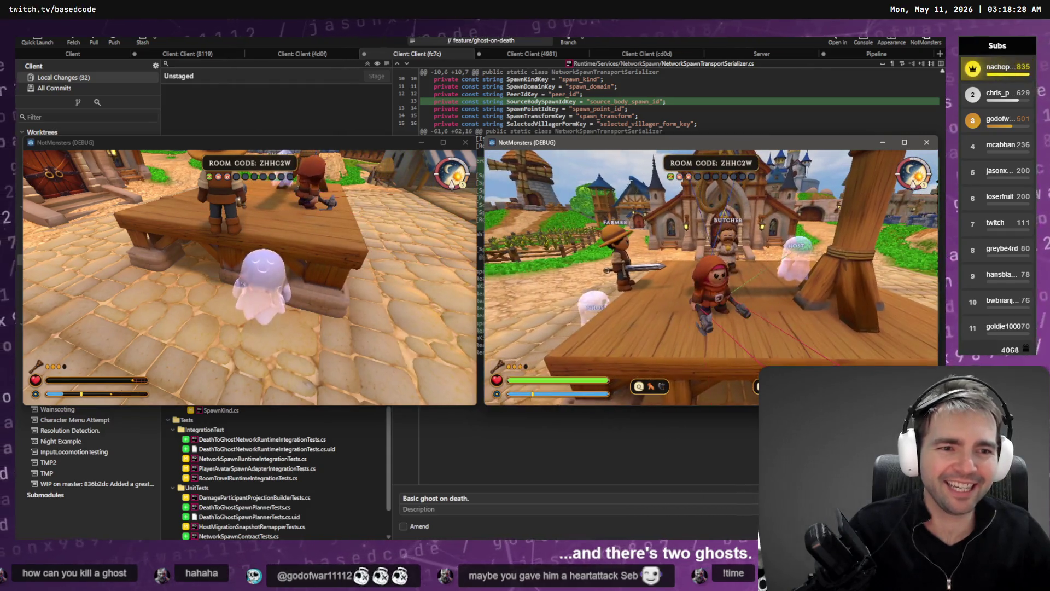
pyautogui.press('w')
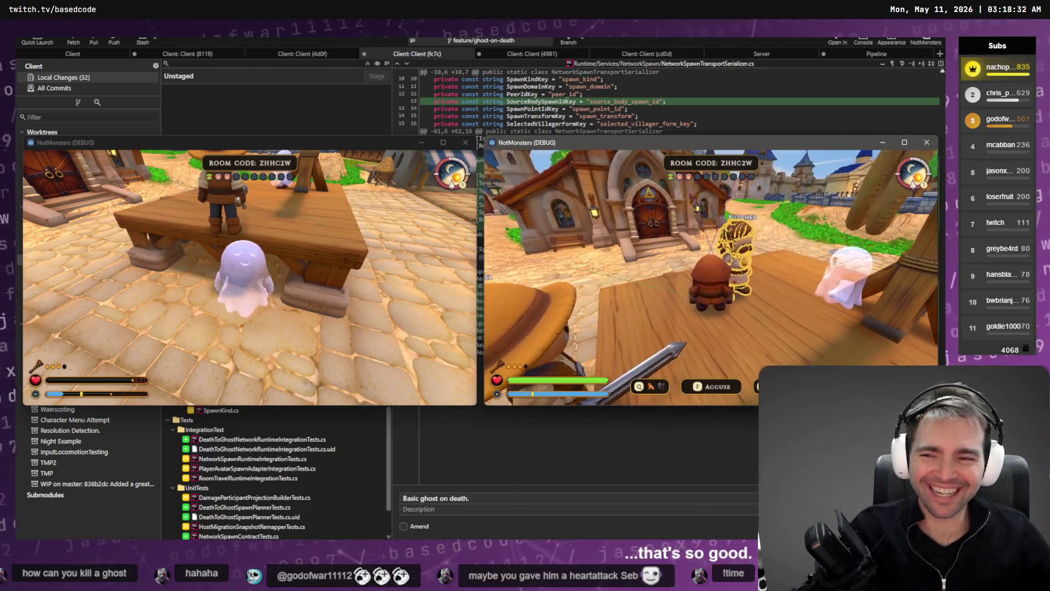
pyautogui.press('w')
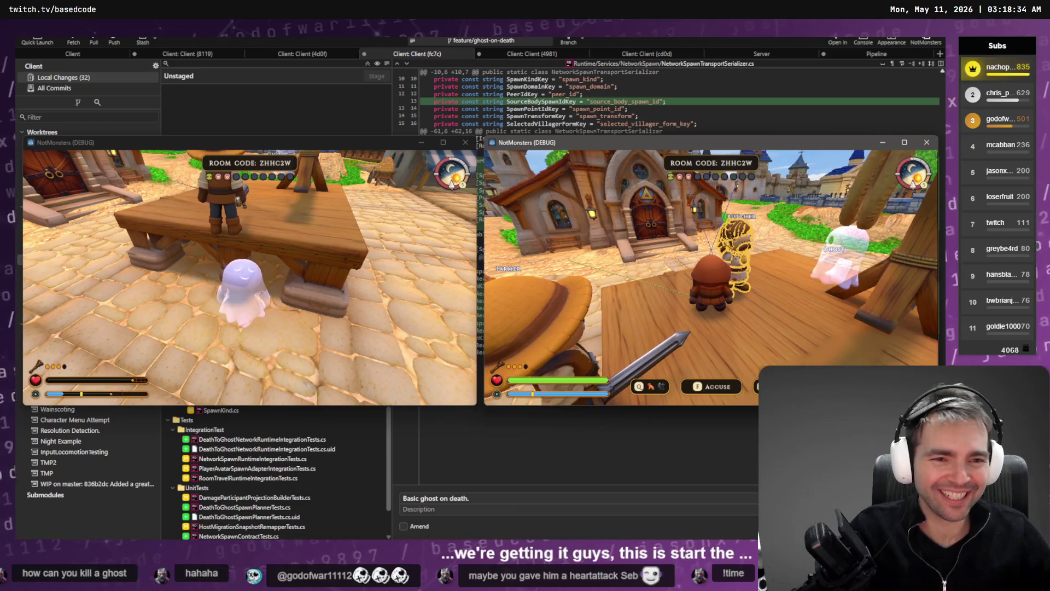
pyautogui.press('w')
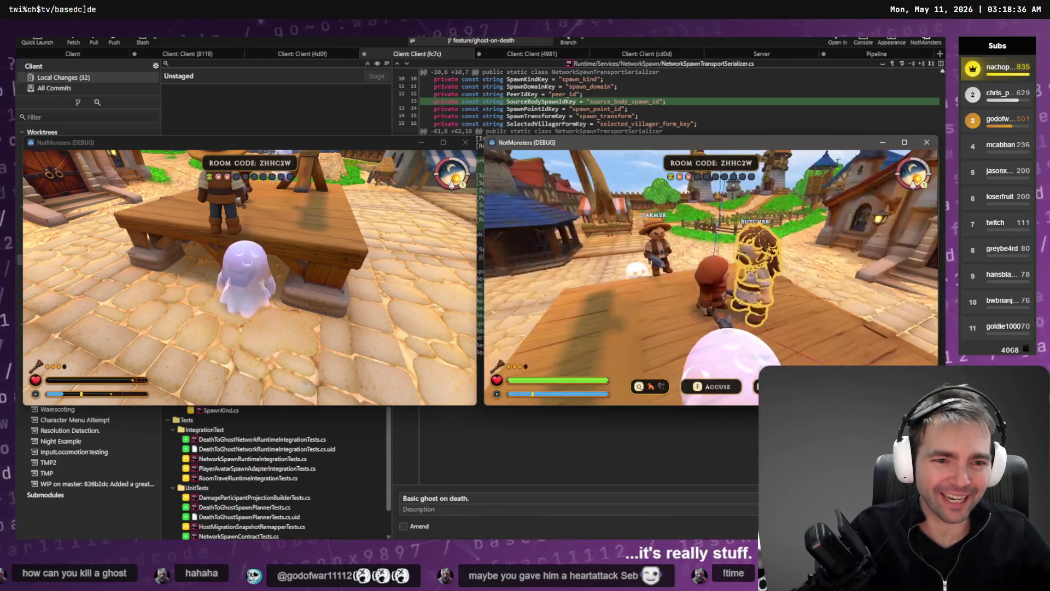
pyautogui.press('w')
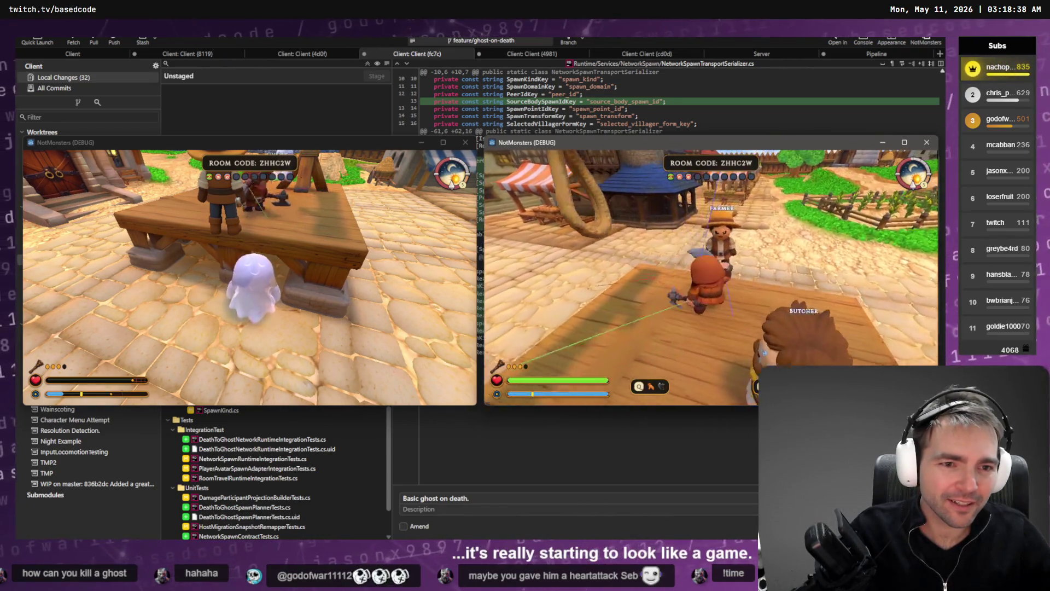
pyautogui.press('s')
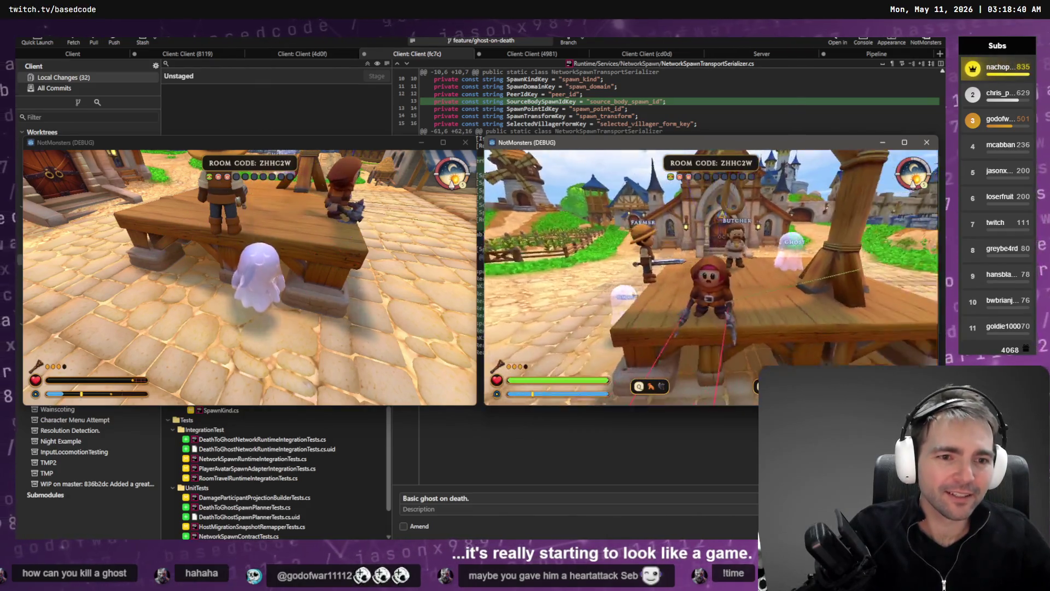
pyautogui.press('Escape')
pyautogui.click(714, 301)
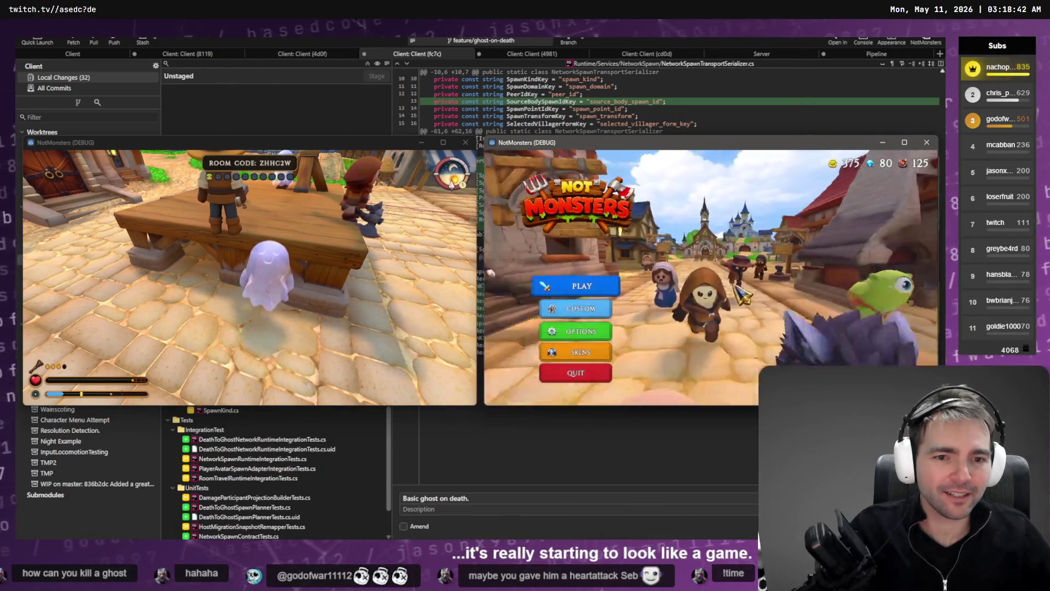
# Quit both NotMonsters game clients.
pyautogui.click(571, 375)
pyautogui.press('Escape')
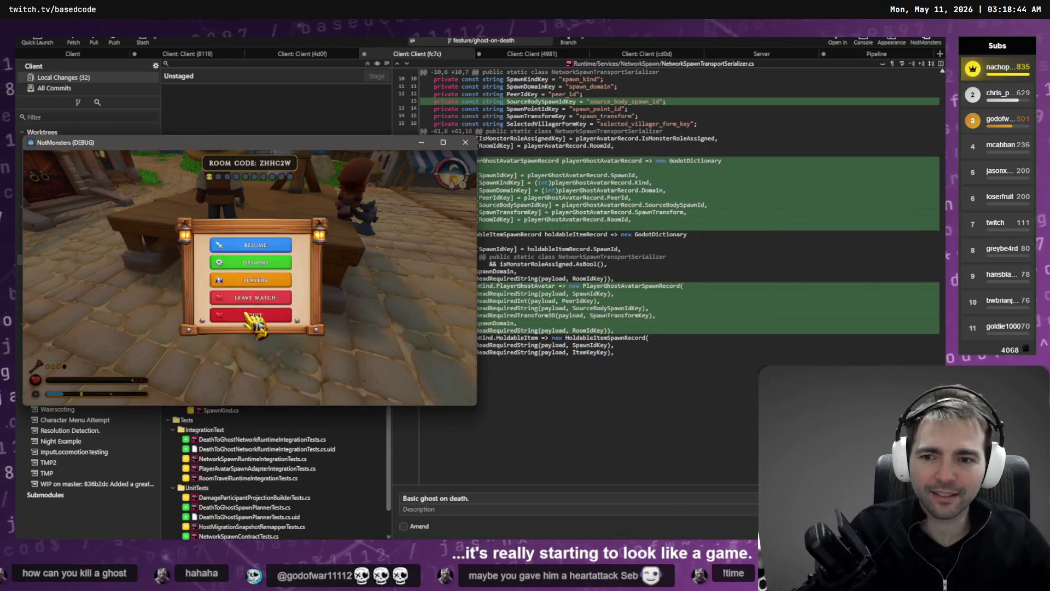
pyautogui.click(252, 317)
pyautogui.click(213, 299)
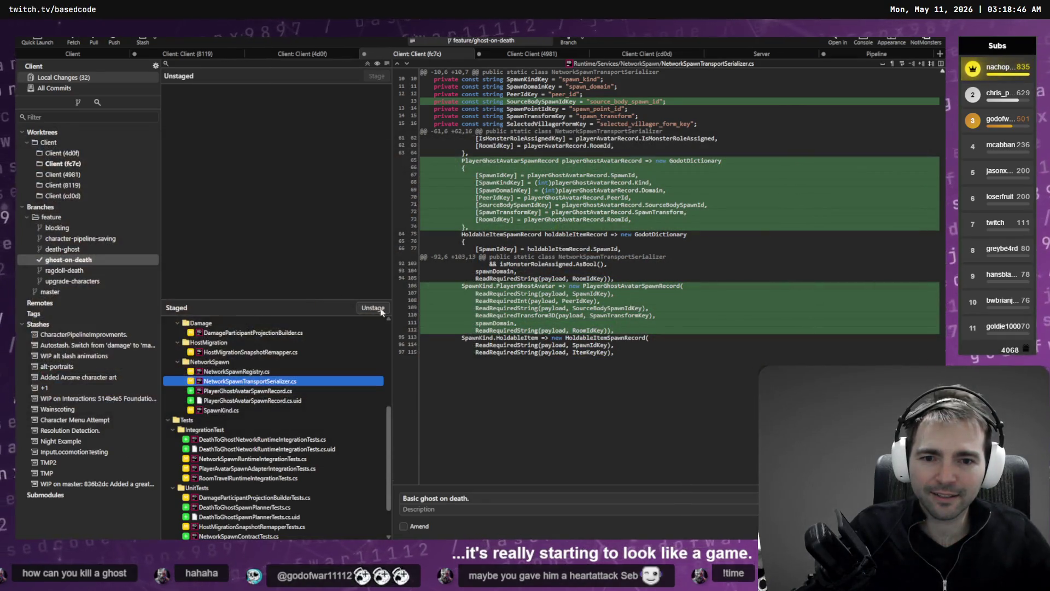
# Commit the staged changes as 'Basic ghost on death.' and view All Commits.
pyautogui.scroll(-3, 246, 361)
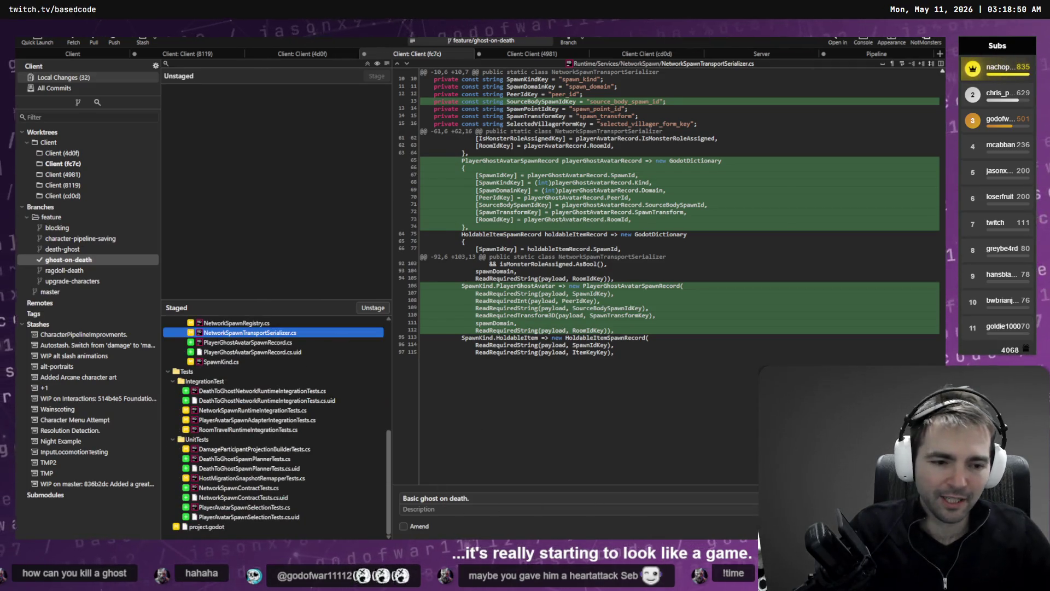
pyautogui.hotkey('ctrl', 'Return')
pyautogui.click(68, 259)
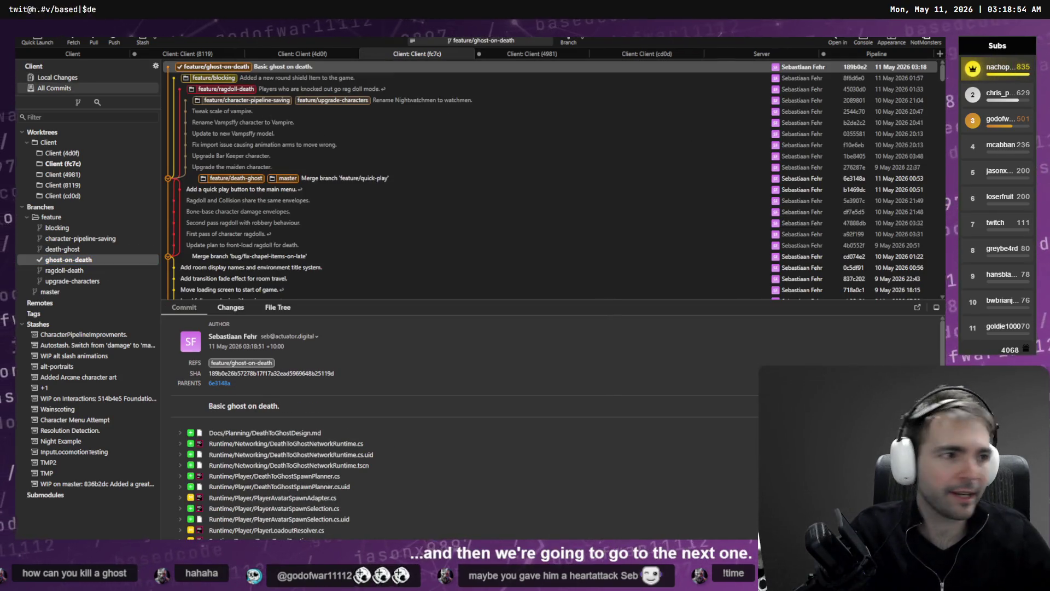
pyautogui.hotkey('alt', 'Tab')
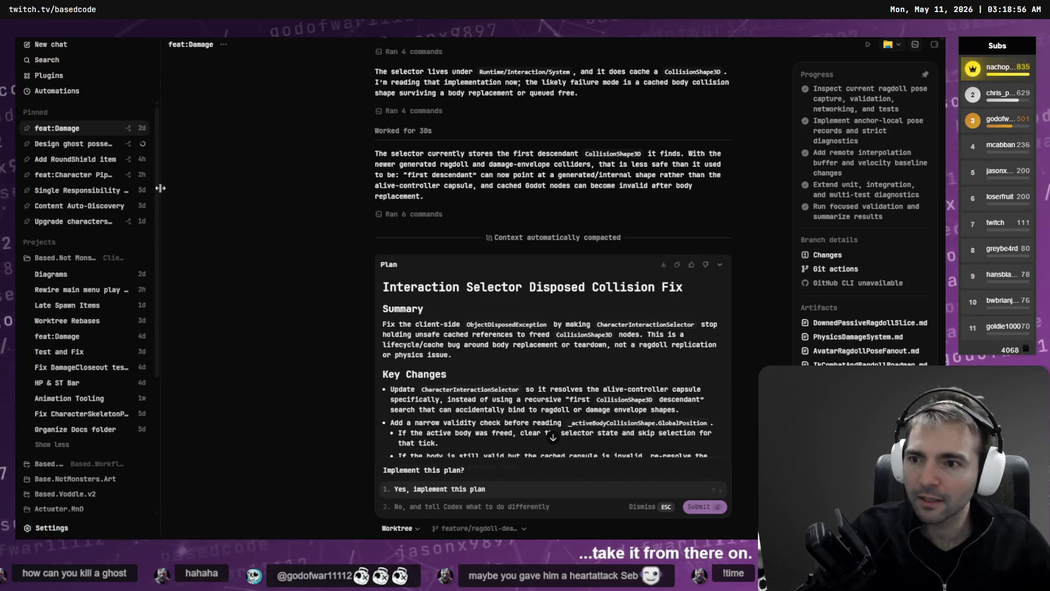
# Look through the Design ghost possession on death chat, then return to the feat:Damage plan.
pyautogui.click(82, 144)
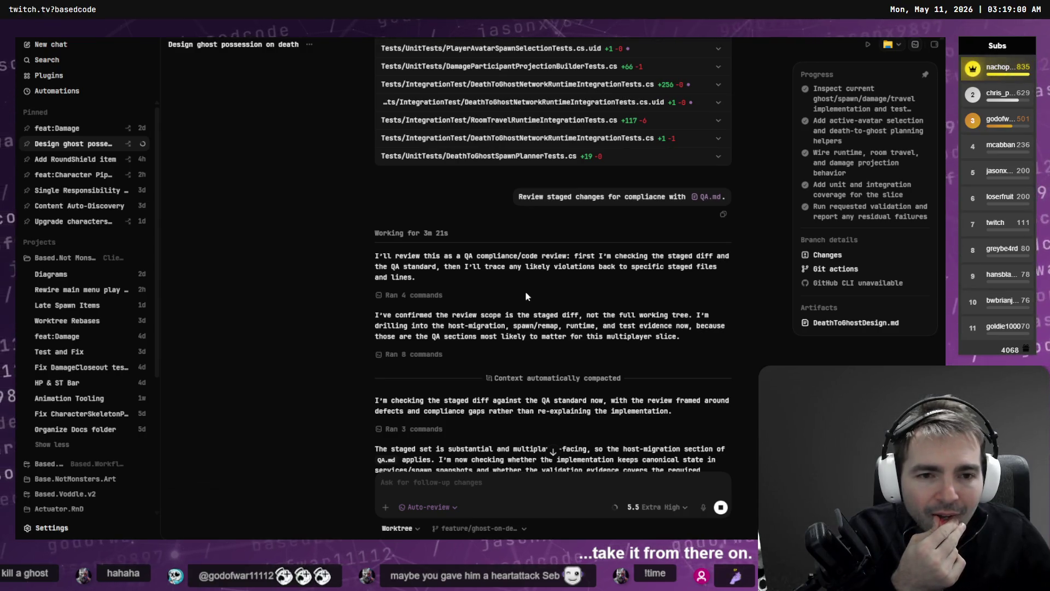
pyautogui.scroll(-3, 526, 295)
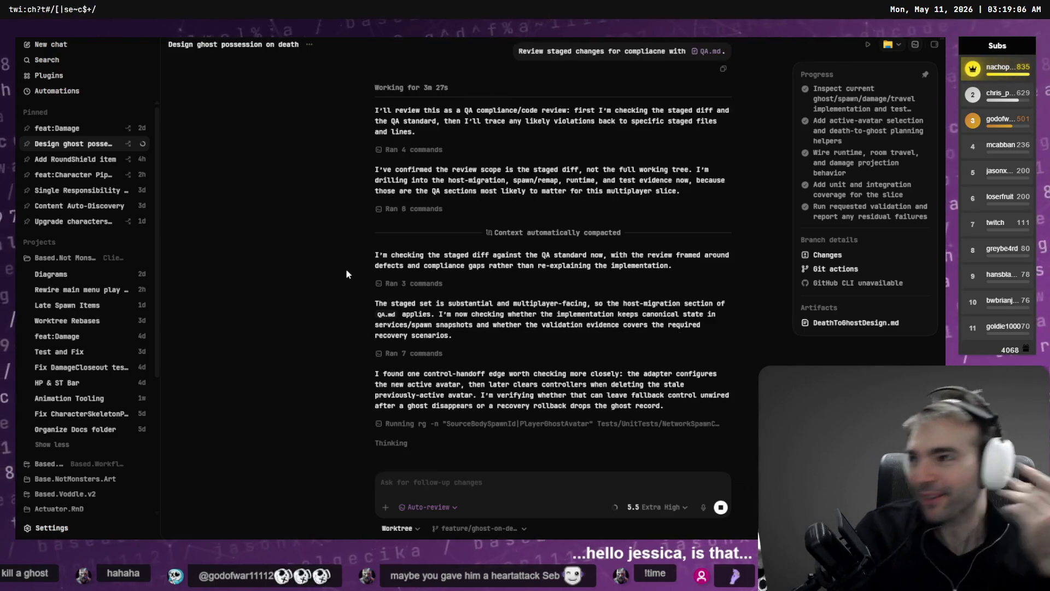
pyautogui.click(60, 128)
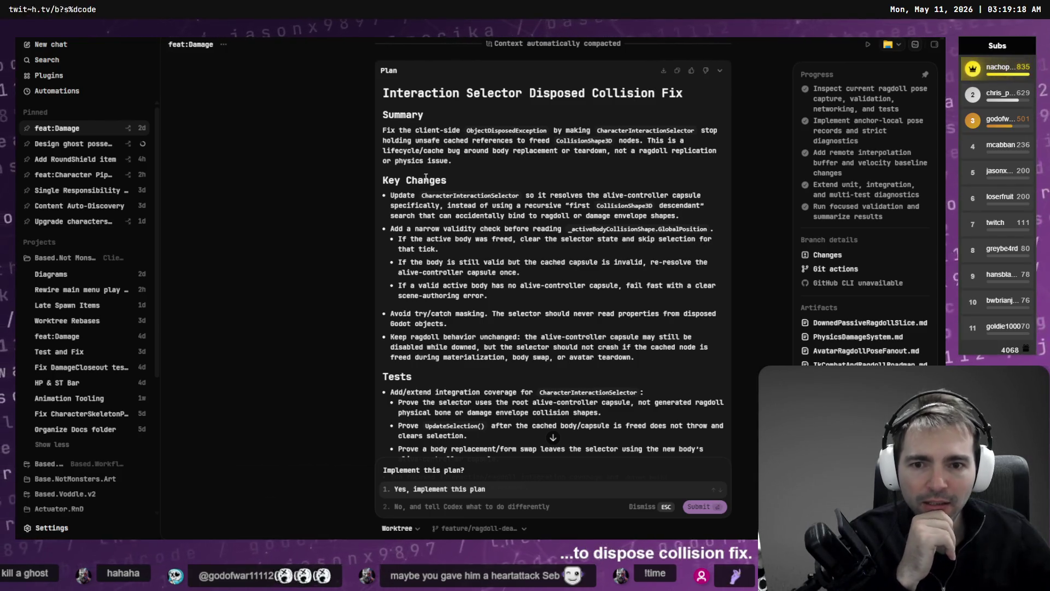
# Read the plan's CharacterInteractionSelector, recursive search, ragdoll binding and validity check steps.
pyautogui.doubleClick(451, 193)
pyautogui.click(450, 192)
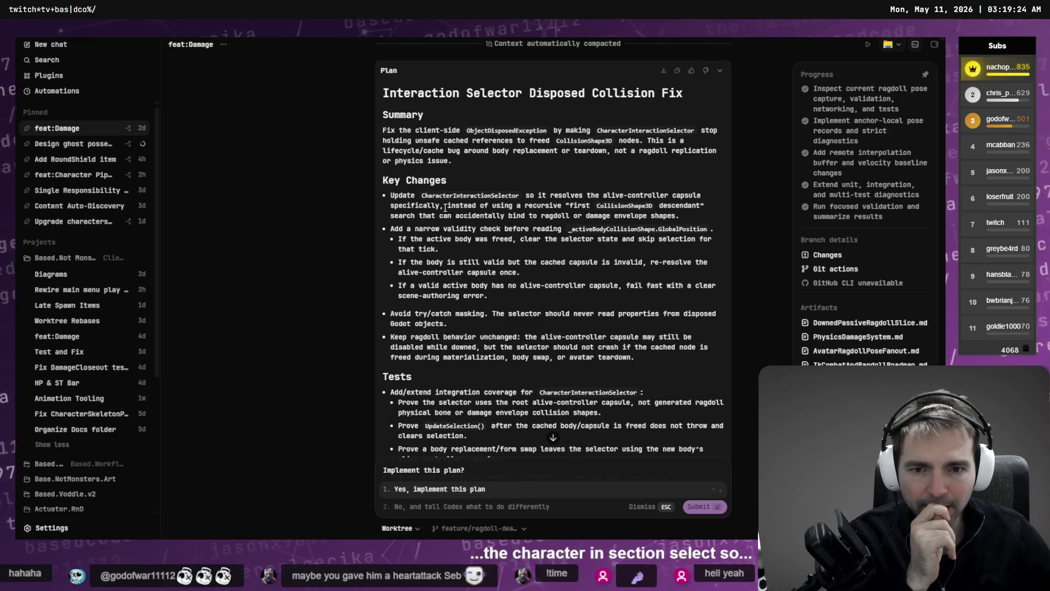
pyautogui.moveTo(447, 205); pyautogui.dragTo(591, 205)
pyautogui.click(591, 204)
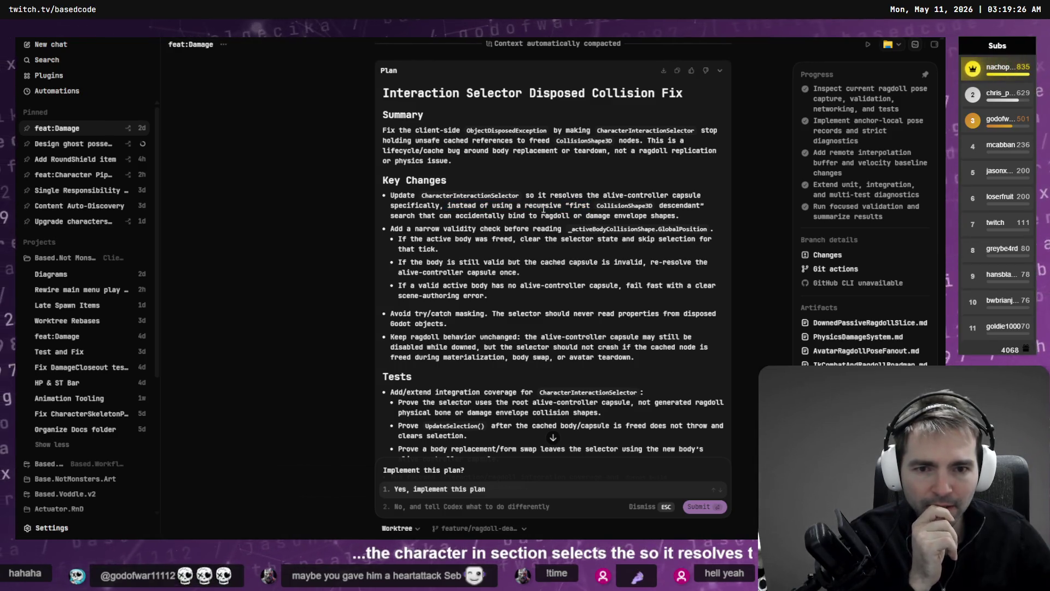
pyautogui.moveTo(407, 216); pyautogui.dragTo(643, 216)
pyautogui.click(643, 215)
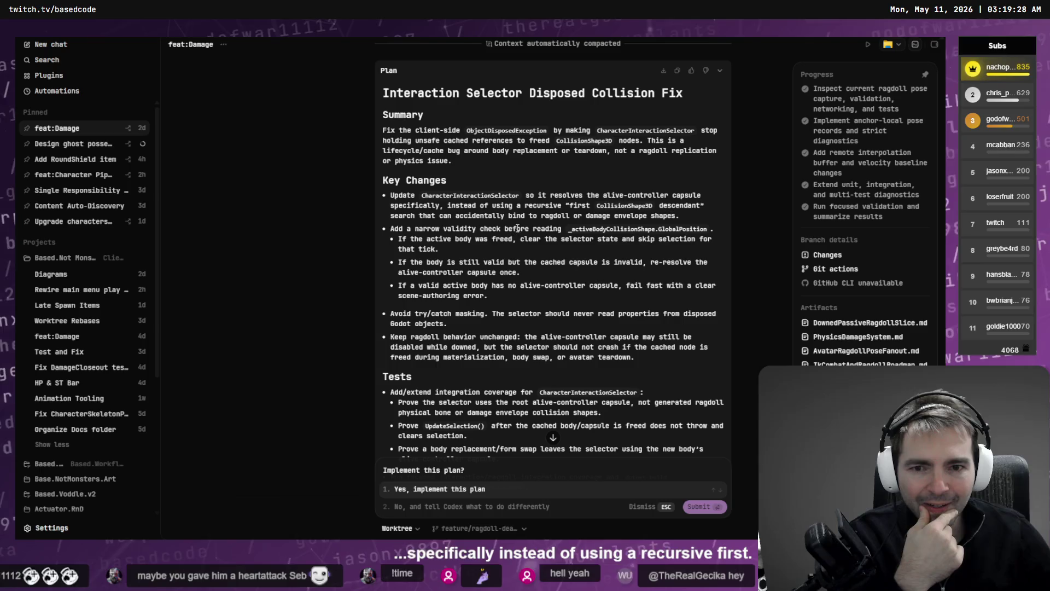
pyautogui.moveTo(403, 229); pyautogui.dragTo(566, 239)
pyautogui.click(567, 239)
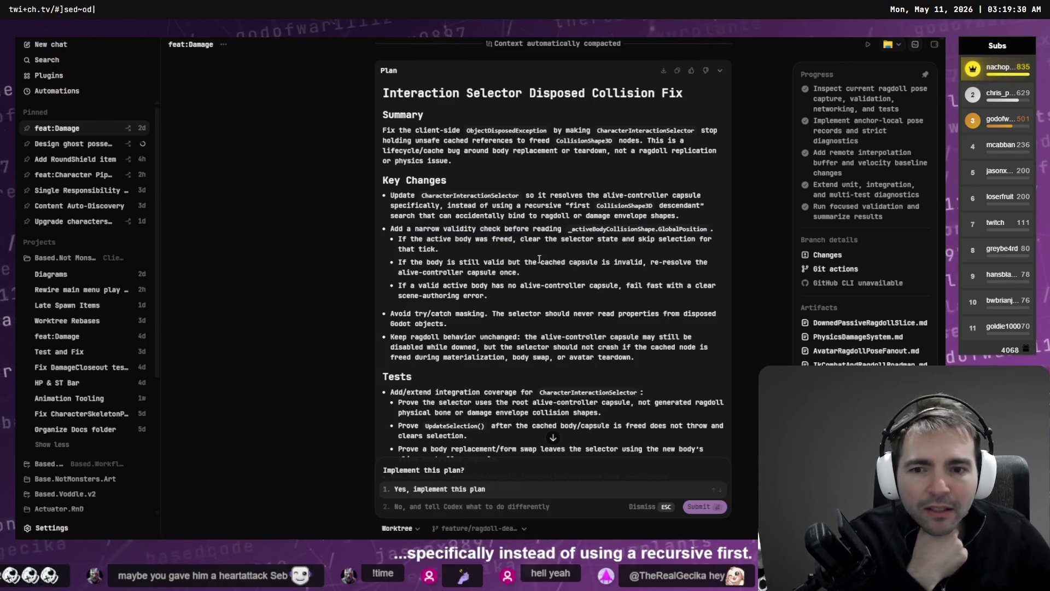
pyautogui.scroll(-5, 539, 259)
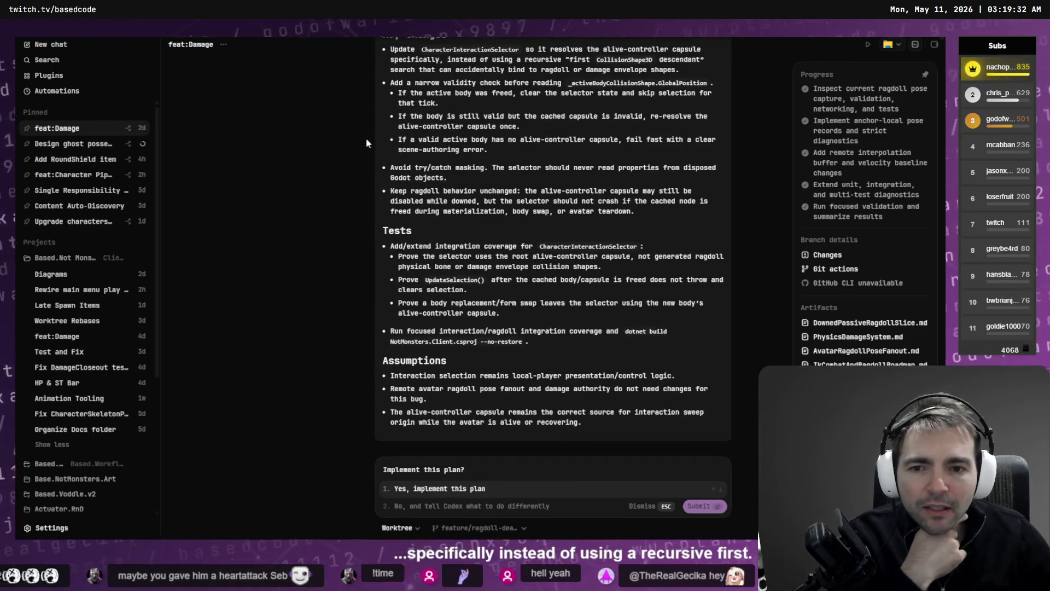
# Review the plan's Tests and its interaction, ragdoll and alive-controller capsule assumptions.
pyautogui.moveTo(529, 341)
pyautogui.mouseDown()
pyautogui.moveTo(379, 261)
pyautogui.moveTo(385, 245)
pyautogui.mouseUp()
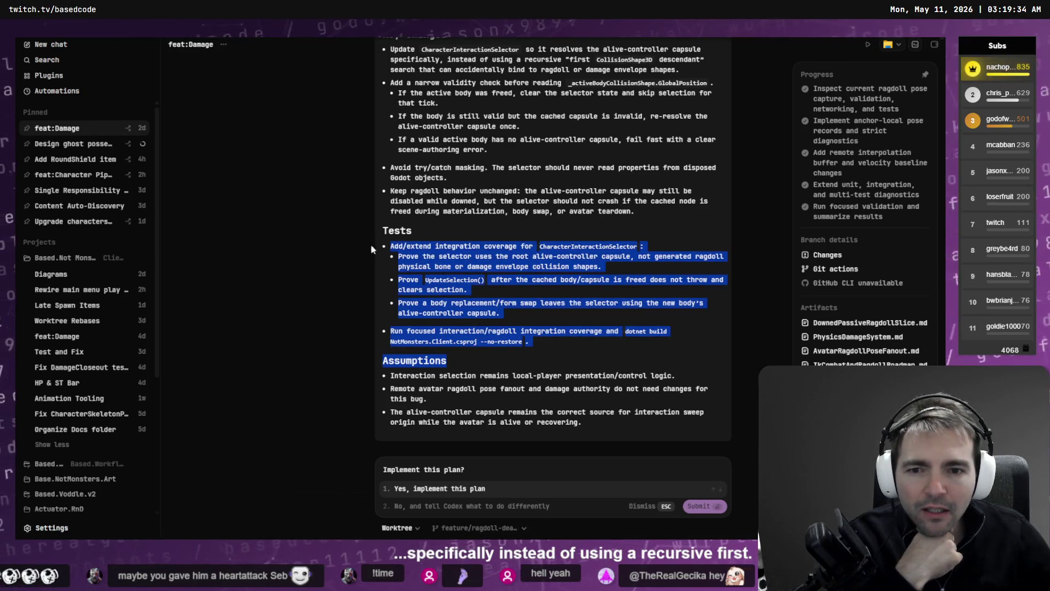
pyautogui.click(515, 280)
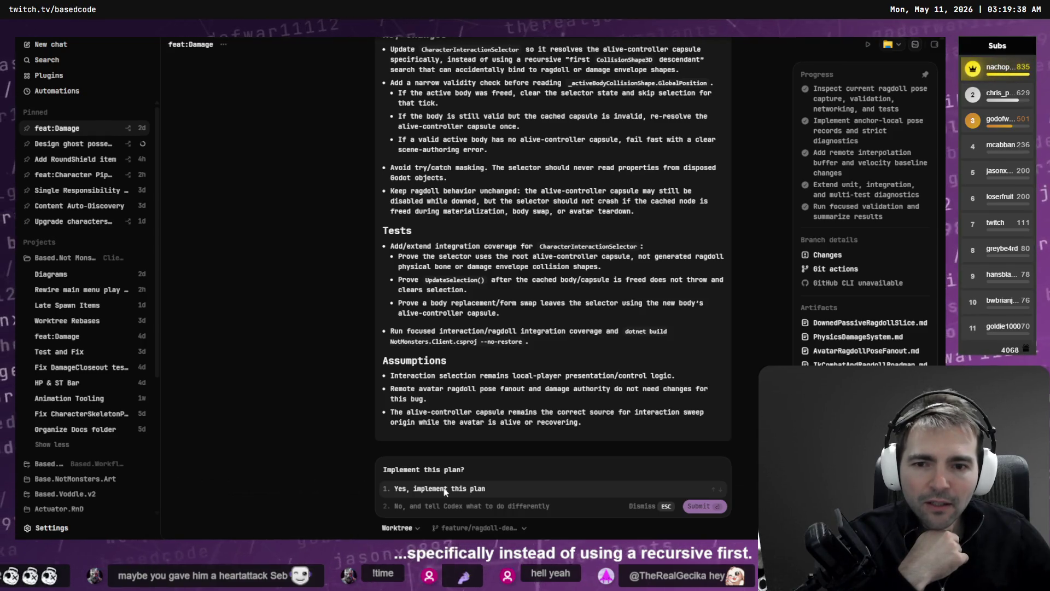
pyautogui.moveTo(390, 376); pyautogui.dragTo(677, 377)
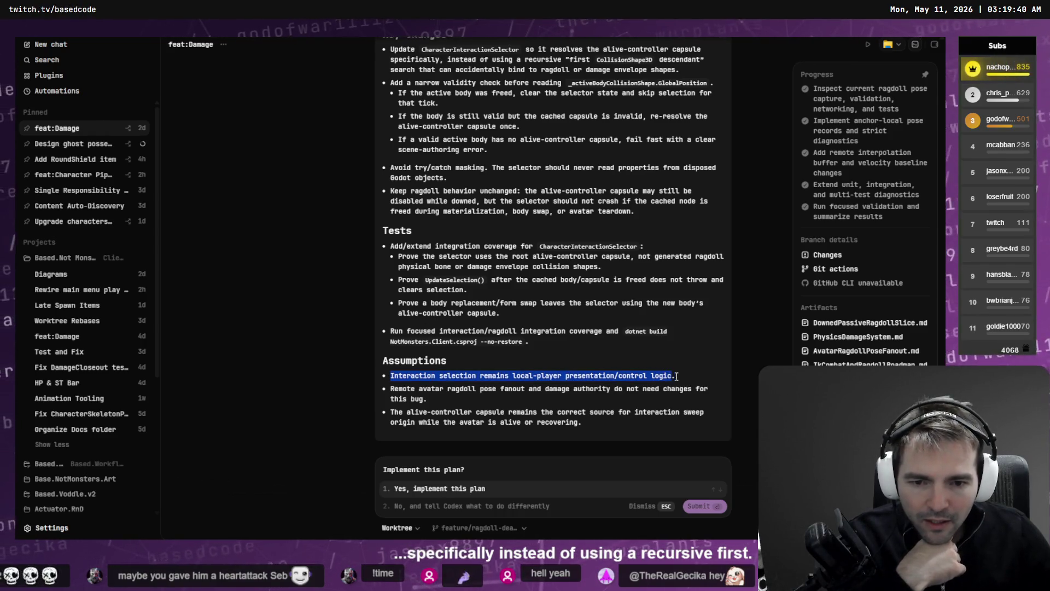
pyautogui.click(668, 379)
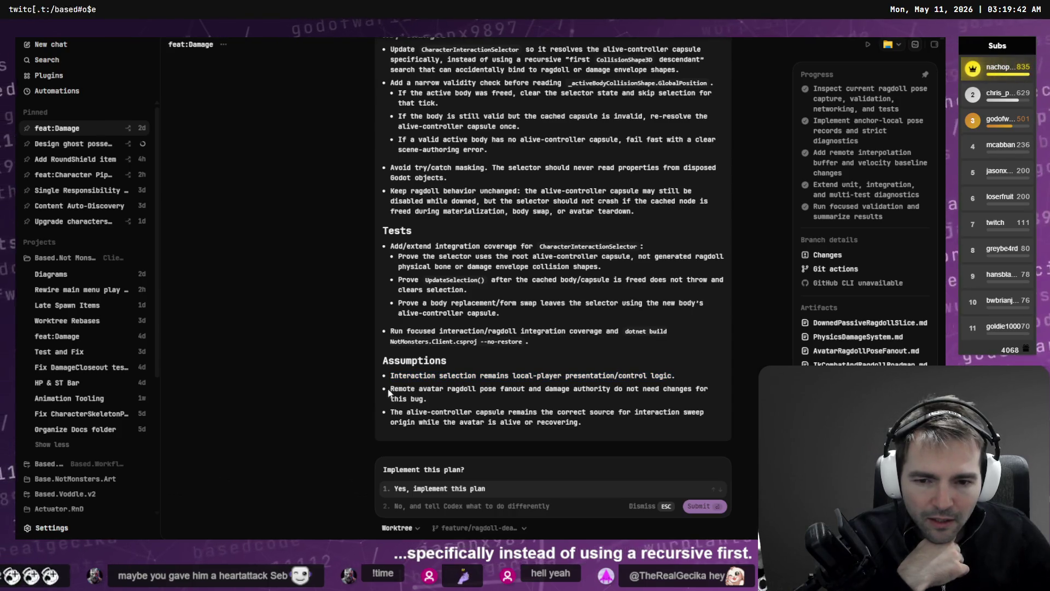
pyautogui.tripleClick(437, 388)
pyautogui.click(454, 401)
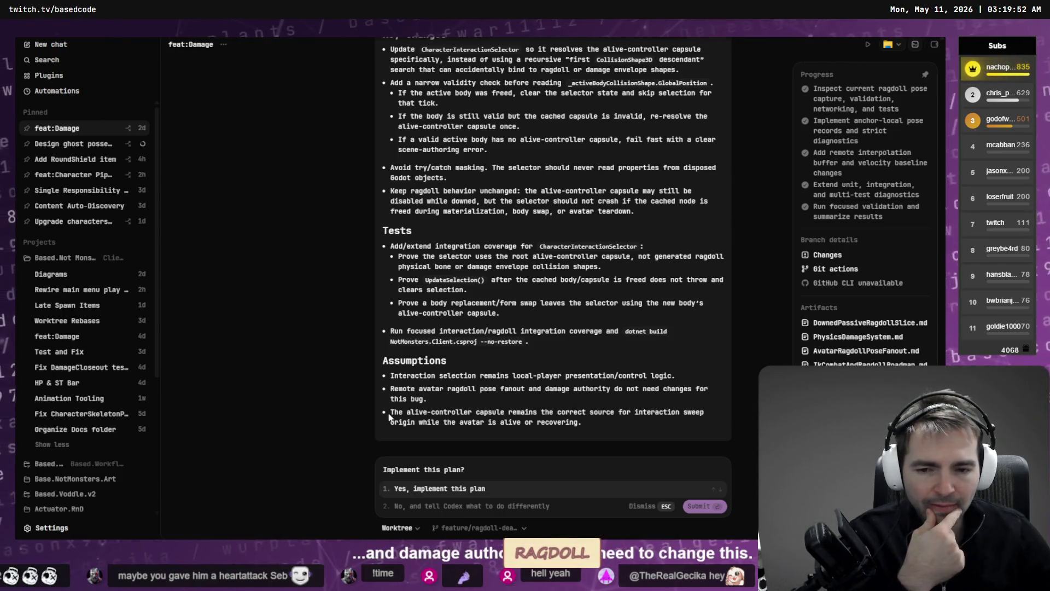
pyautogui.moveTo(593, 421); pyautogui.dragTo(389, 413)
pyautogui.click(464, 419)
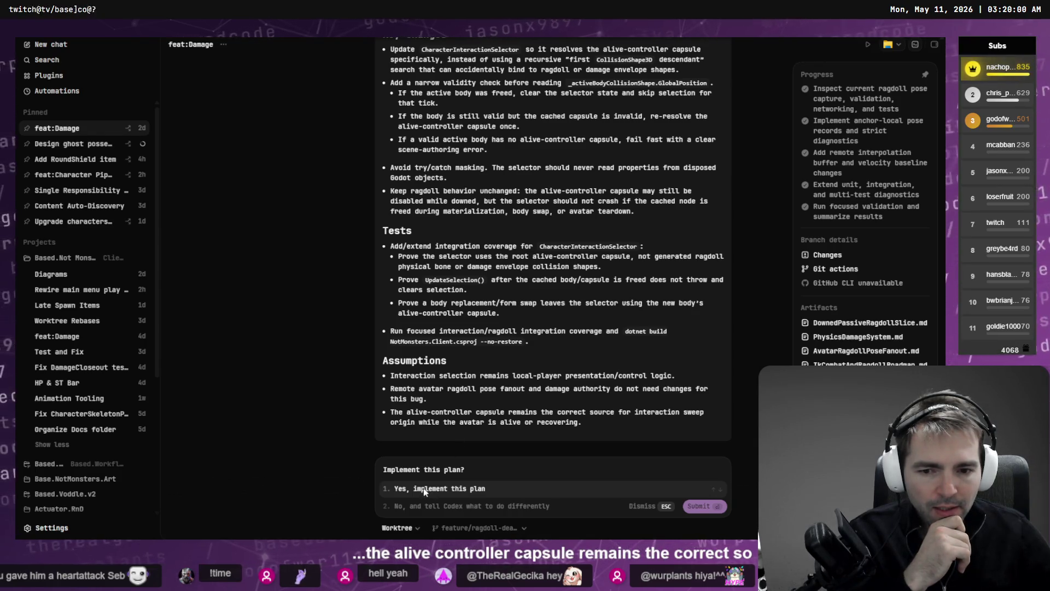
# Approve implementing the Interaction Selector Disposed Collision Fix plan.
pyautogui.scroll(3, 536, 313)
pyautogui.scroll(4, 536, 313)
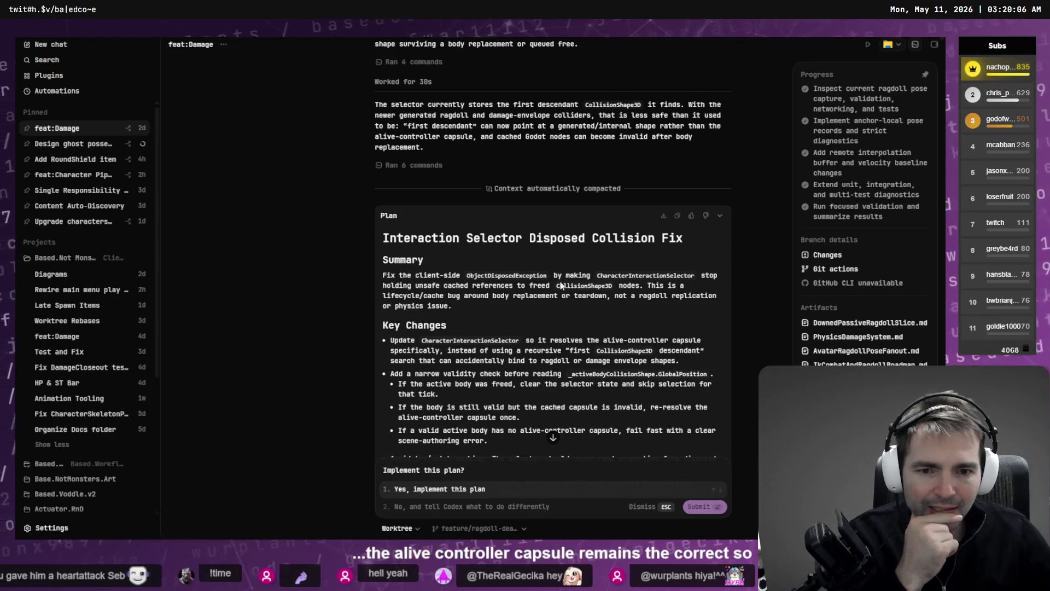
pyautogui.scroll(-2, 462, 293)
pyautogui.scroll(-4, 448, 308)
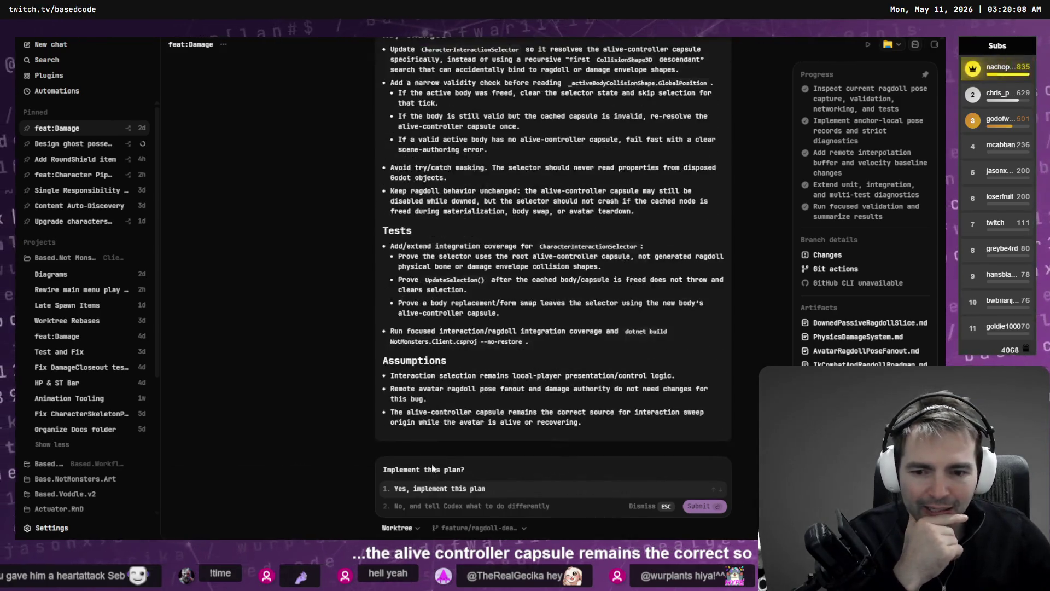
pyautogui.press('Return')
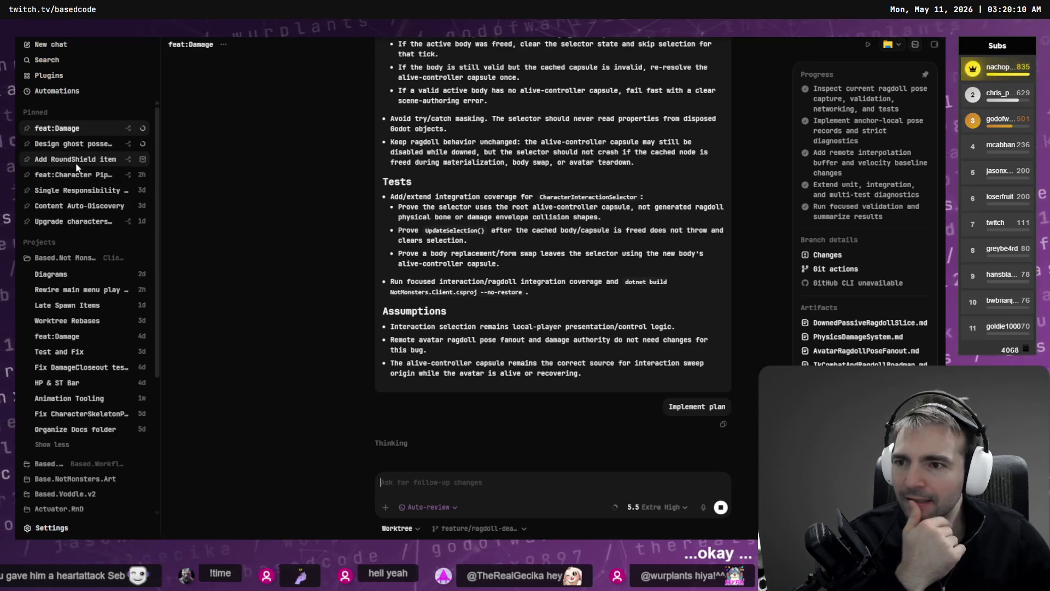
pyautogui.click(82, 159)
# Read the plan summary's validation results and the No prerequisite cleanup bullet.
pyautogui.scroll(10, 499, 307)
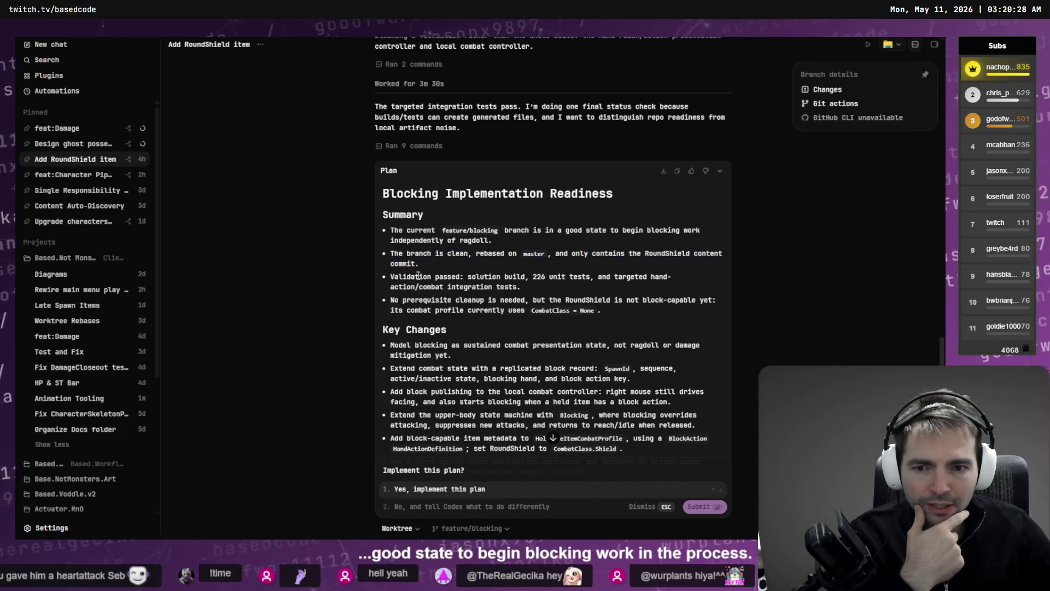
pyautogui.moveTo(386, 278); pyautogui.dragTo(541, 301)
pyautogui.click(576, 299)
pyautogui.scroll(-2, 565, 300)
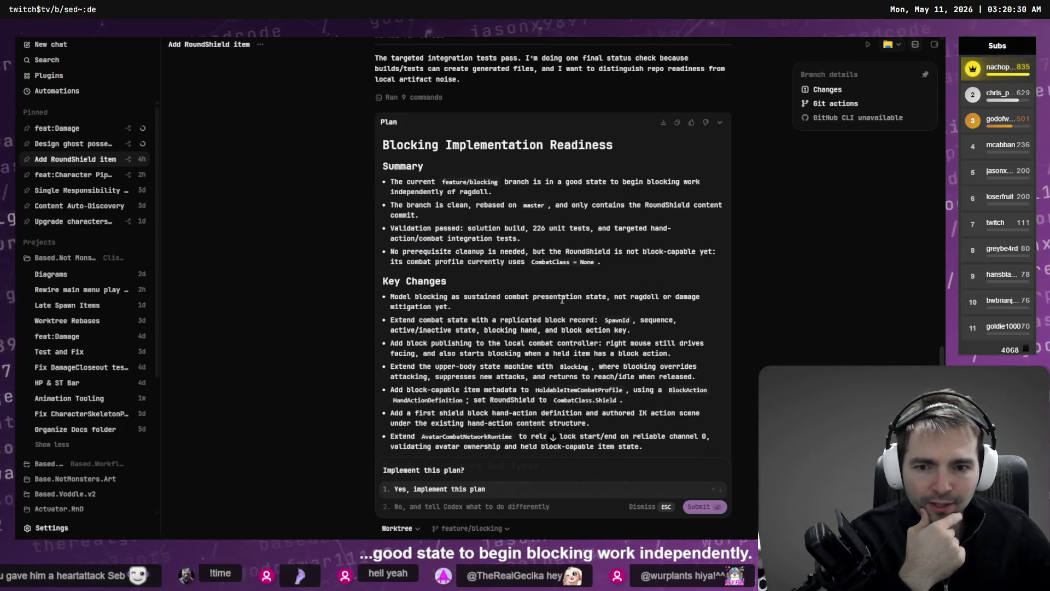
pyautogui.moveTo(390, 251); pyautogui.dragTo(596, 264)
pyautogui.click(595, 265)
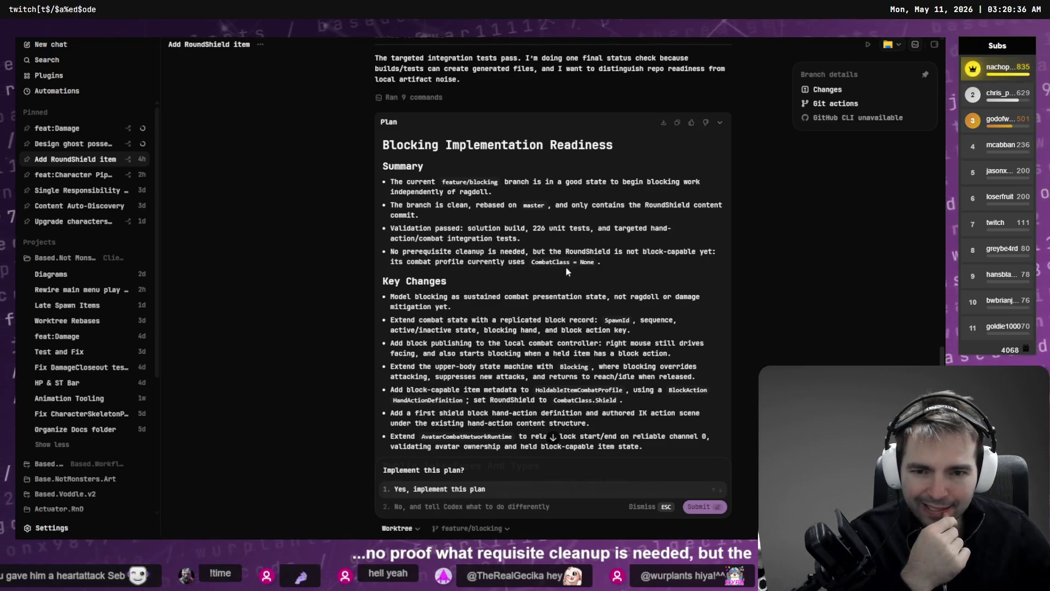
# Read the Key Changes bullets, including the replicated block record.
pyautogui.scroll(-2, 567, 271)
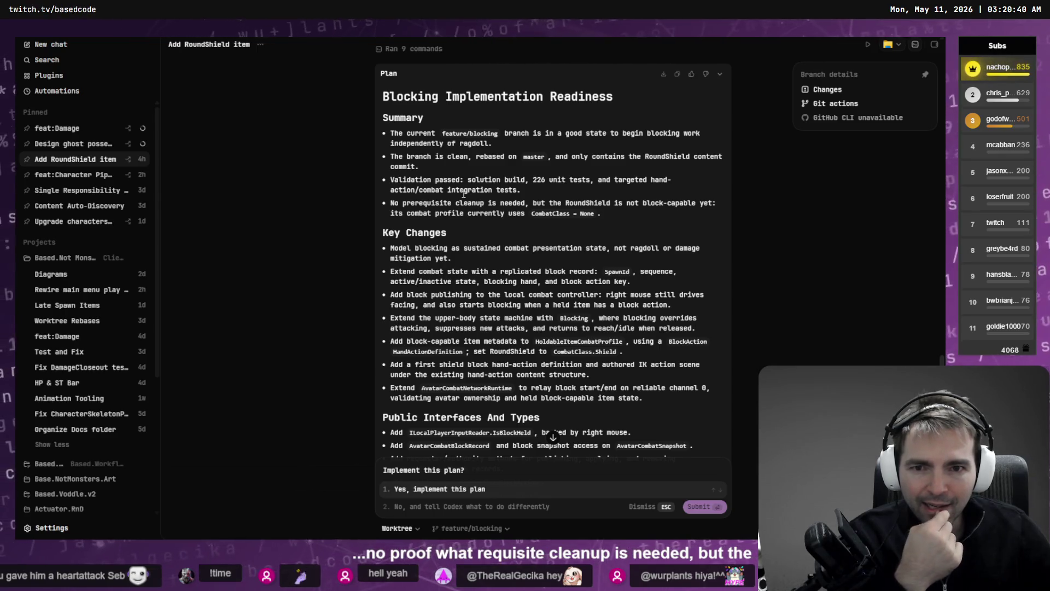
pyautogui.scroll(-2, 424, 251)
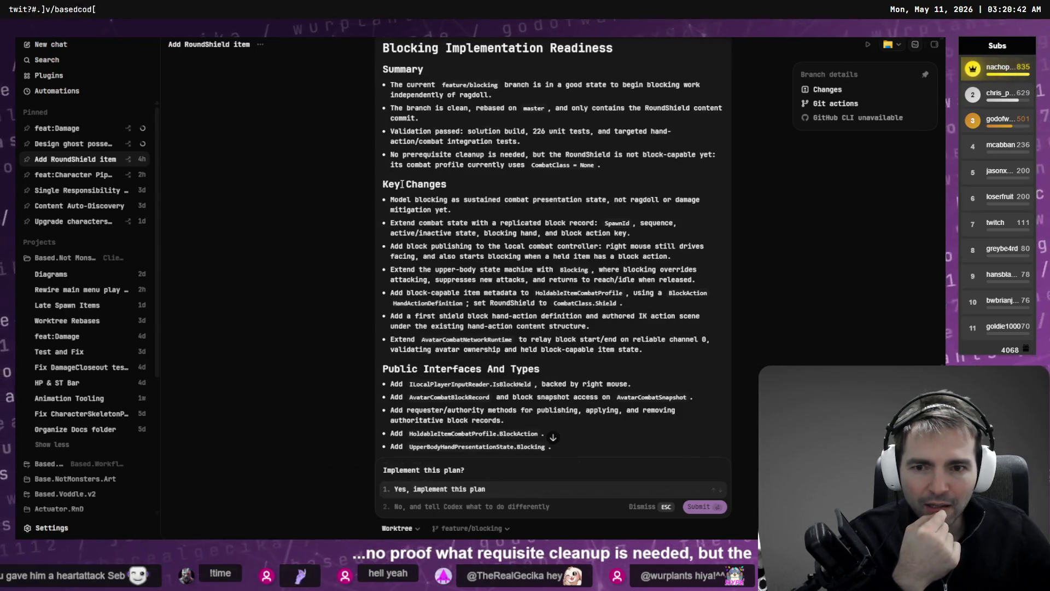
pyautogui.moveTo(392, 202); pyautogui.dragTo(473, 209)
pyautogui.click(476, 215)
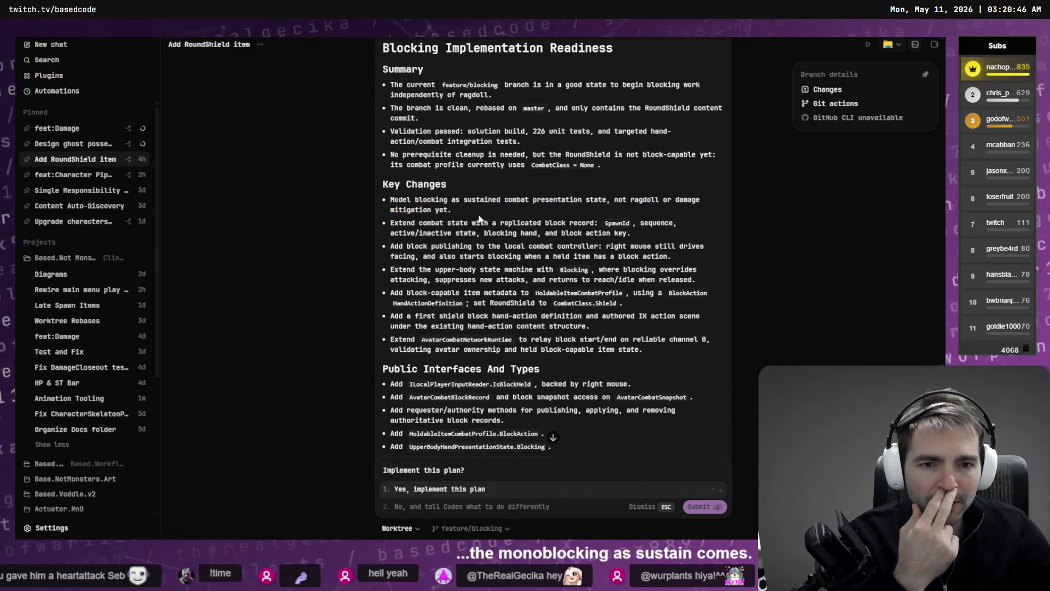
pyautogui.moveTo(389, 226); pyautogui.dragTo(541, 249)
pyautogui.moveTo(670, 234)
pyautogui.mouseDown()
pyautogui.moveTo(389, 224)
pyautogui.moveTo(404, 231)
pyautogui.mouseUp()
pyautogui.click(445, 230)
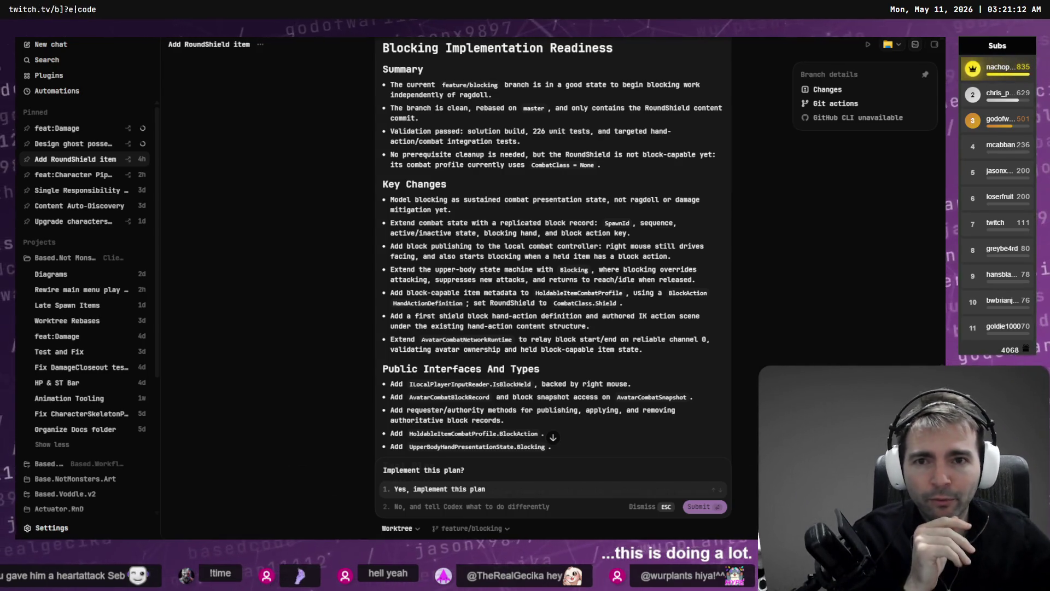
# Reread the original prompt's request for concrete implementation steps.
pyautogui.scroll(15, 553, 241)
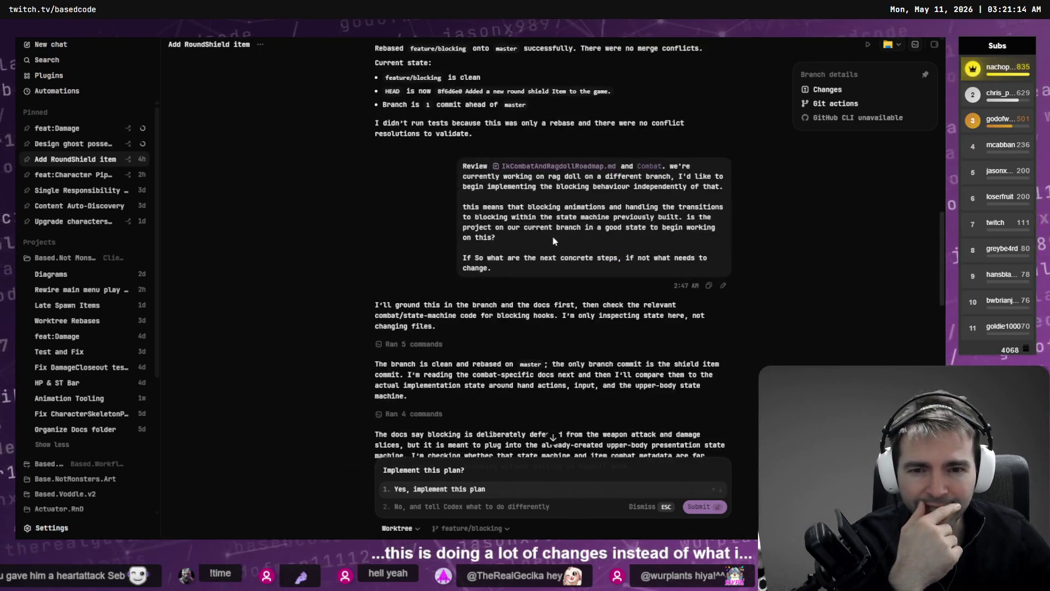
pyautogui.moveTo(530, 265); pyautogui.dragTo(437, 262)
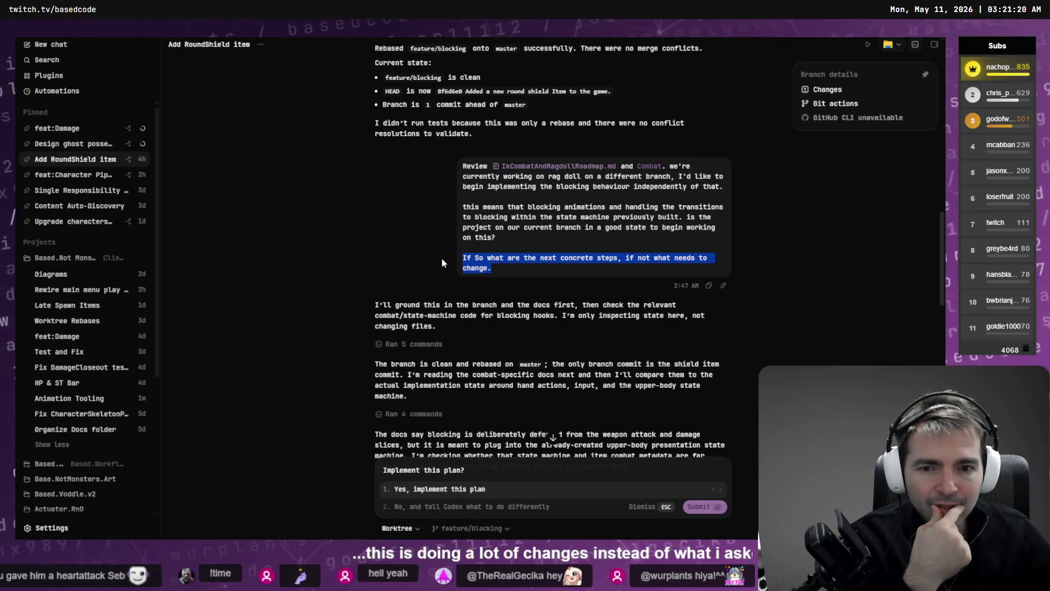
pyautogui.scroll(-15, 506, 249)
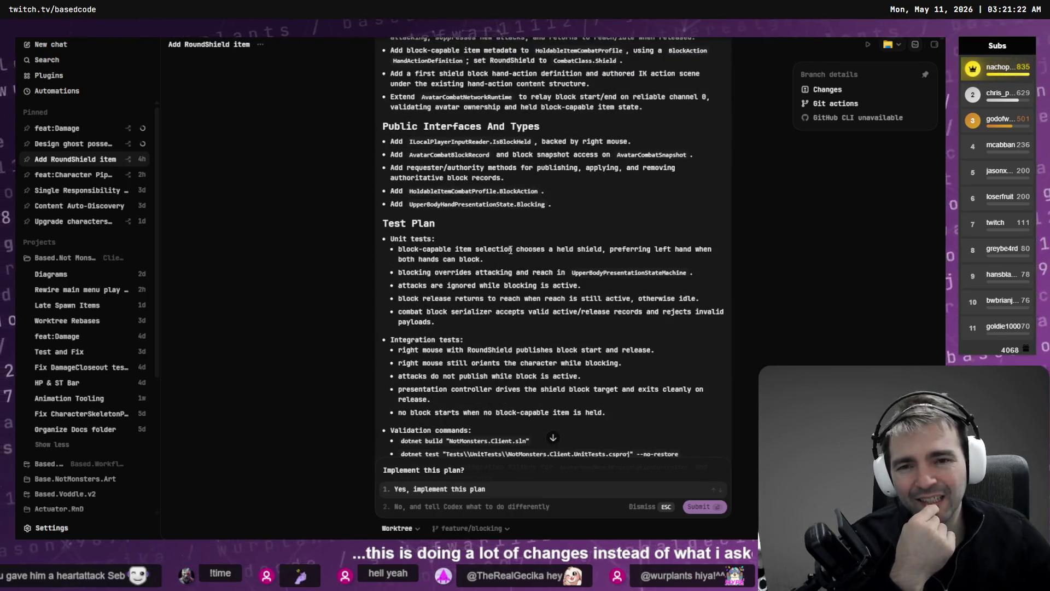
pyautogui.scroll(3, 562, 250)
pyautogui.scroll(2, 561, 250)
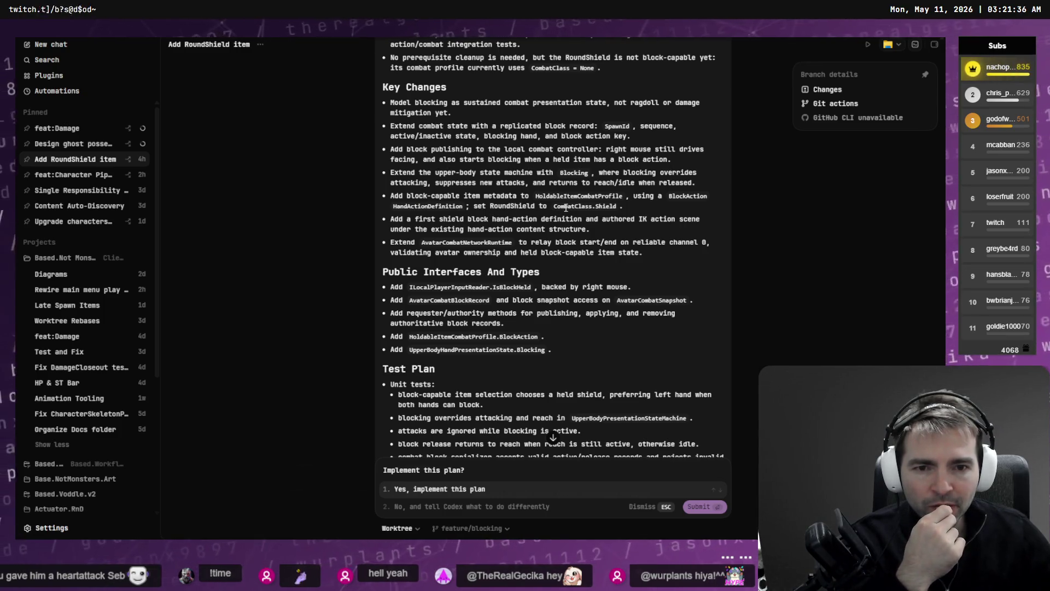
# Review the shield block hand-action and AvatarCombatNetworkRuntime bullets of the plan.
pyautogui.tripleClick(525, 227)
pyautogui.click(424, 222)
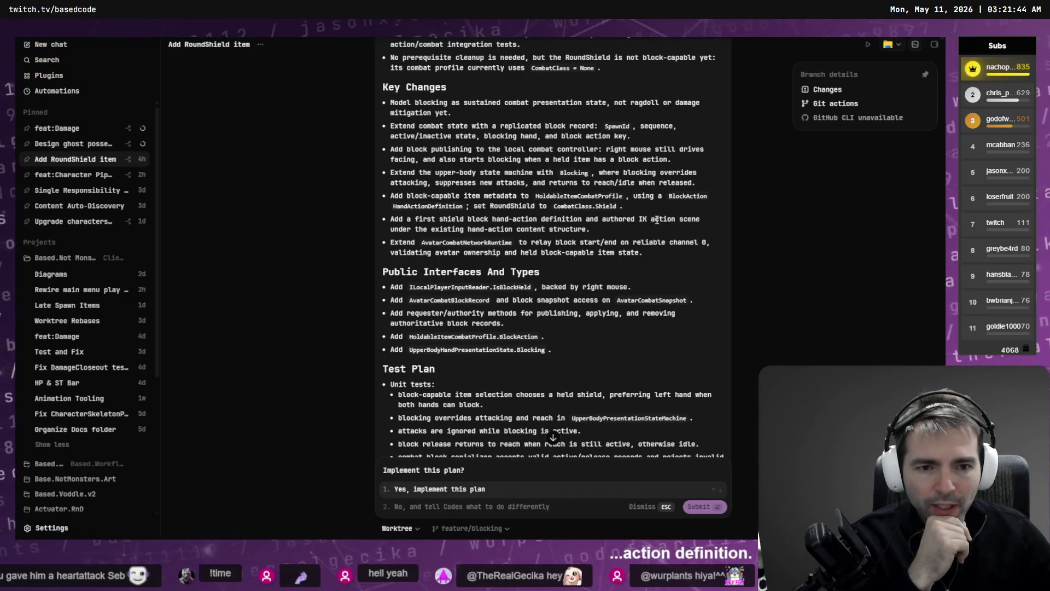
pyautogui.tripleClick(670, 223)
pyautogui.click(497, 236)
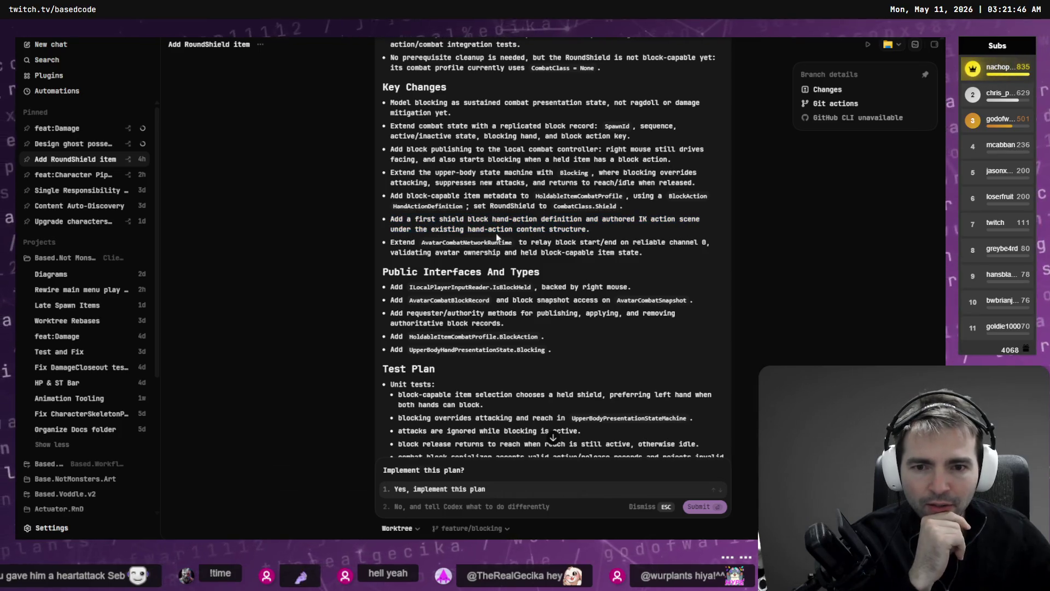
pyautogui.tripleClick(648, 255)
pyautogui.click(601, 257)
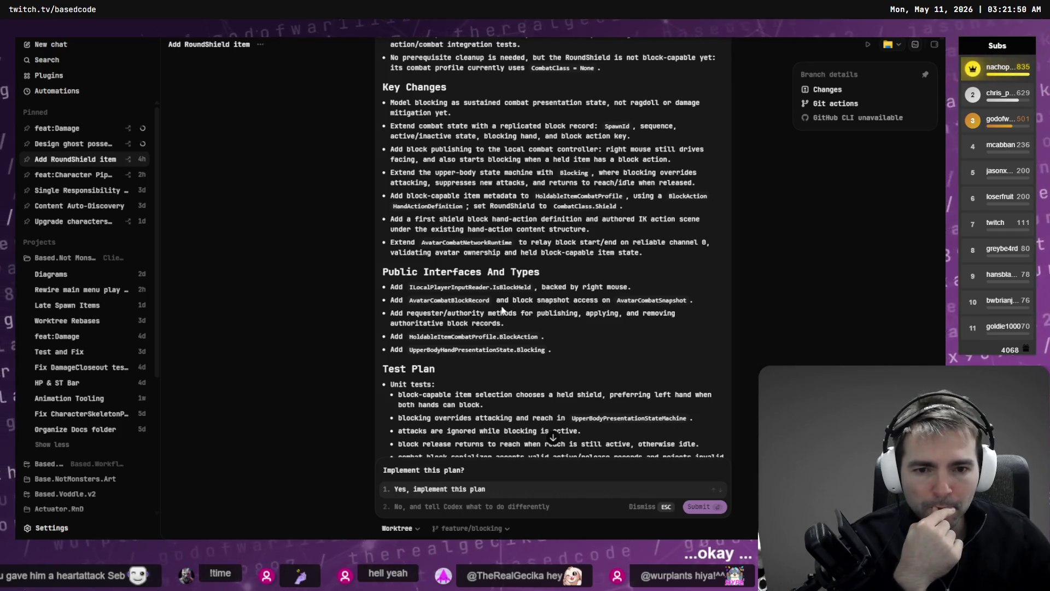
pyautogui.scroll(-5, 414, 252)
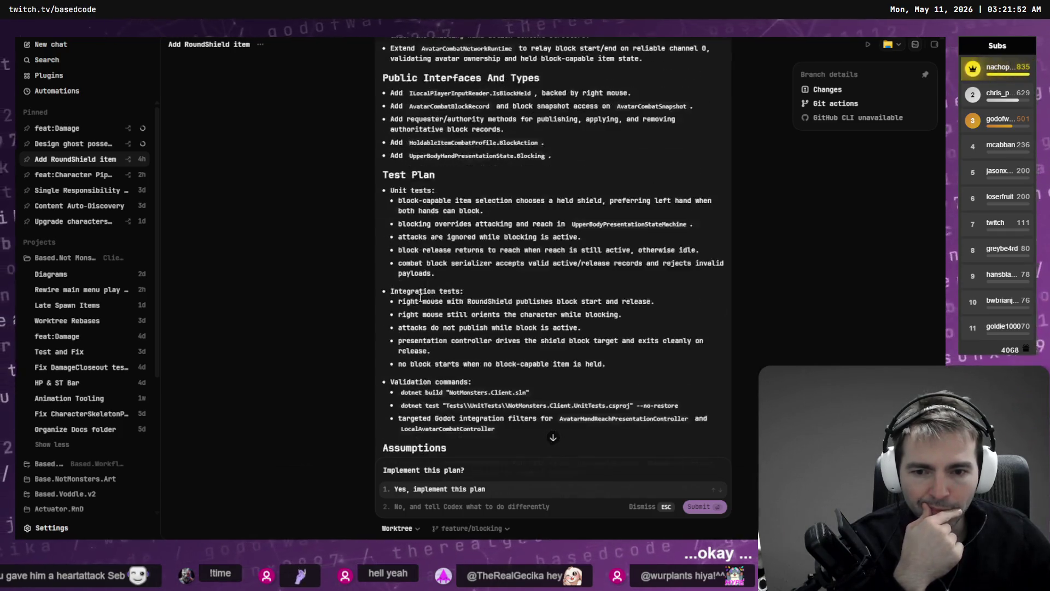
pyautogui.scroll(-1, 415, 253)
# Check the presentation-only blocking assumptions, then approve implementing the RoundShield blocking plan.
pyautogui.tripleClick(427, 374)
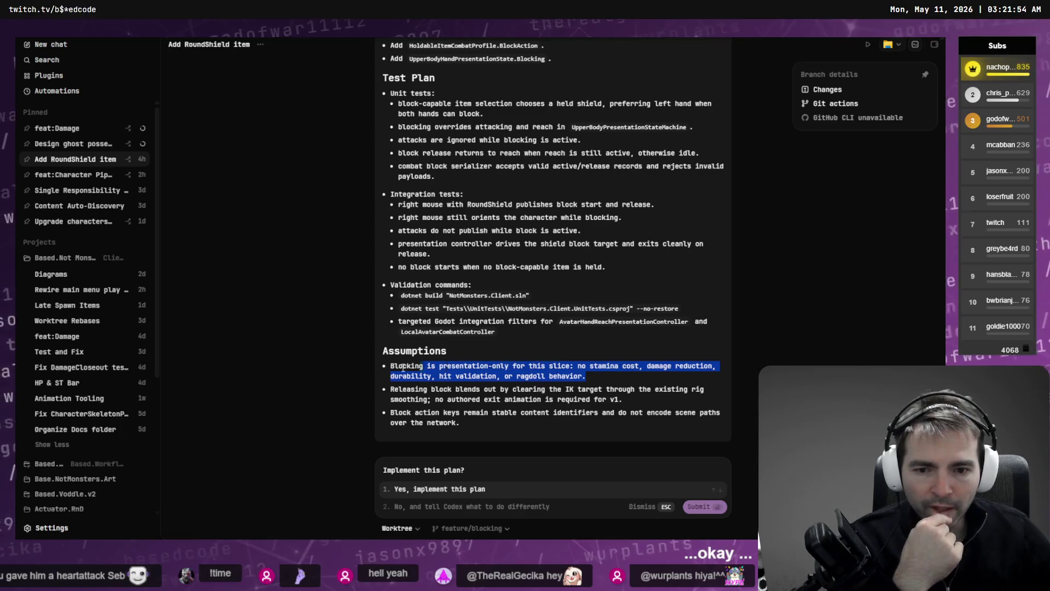
pyautogui.click(509, 376)
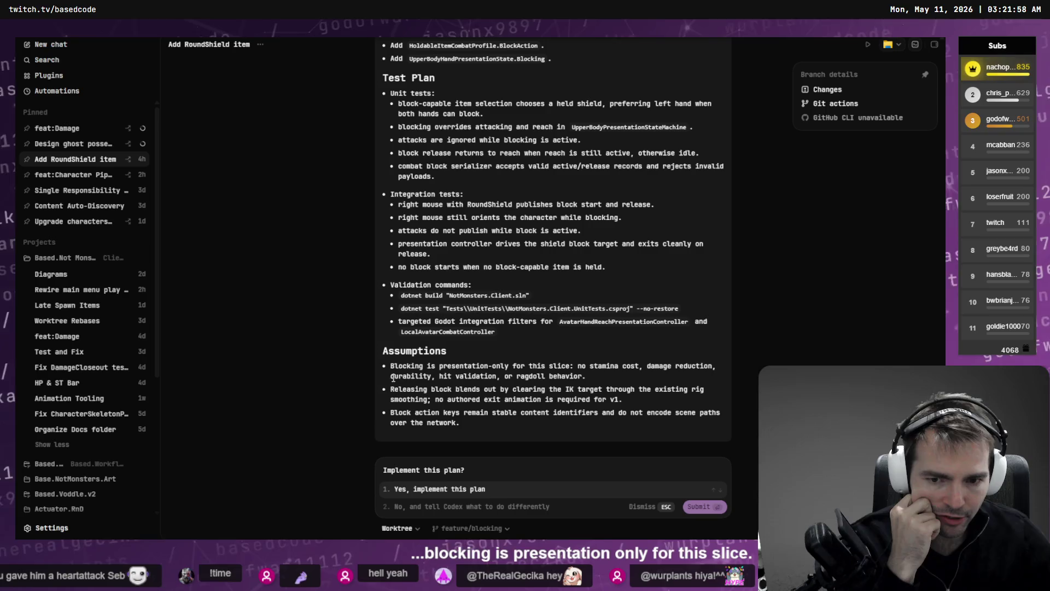
pyautogui.moveTo(390, 375); pyautogui.dragTo(612, 383)
pyautogui.click(491, 389)
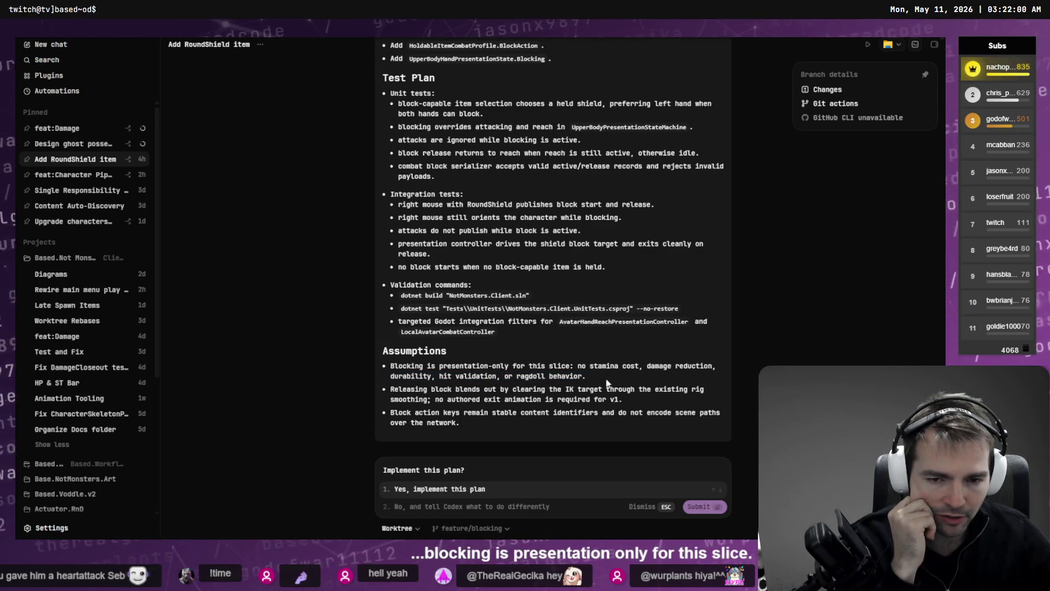
pyautogui.click(419, 490)
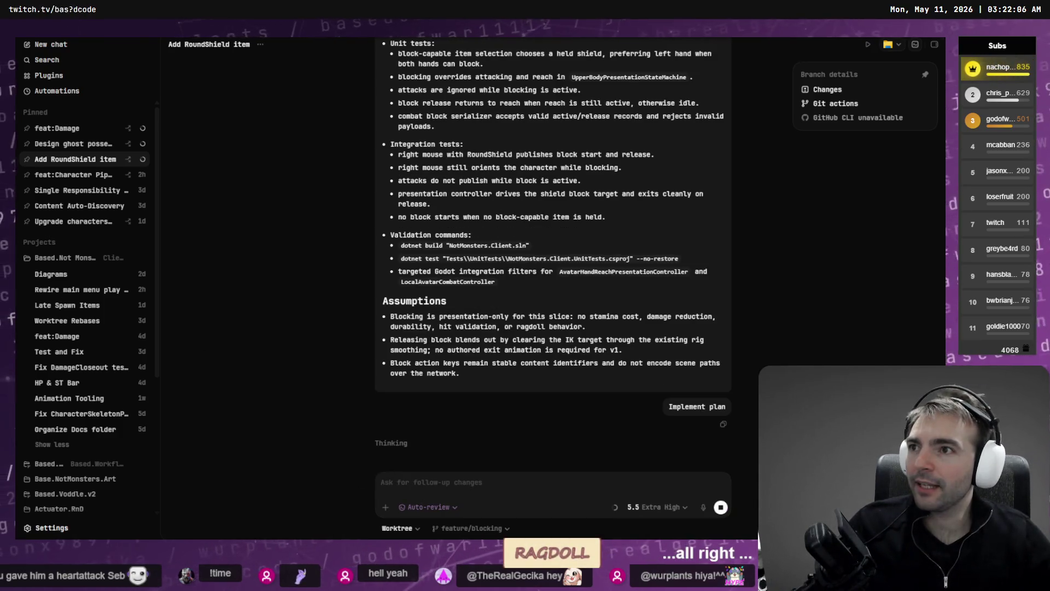
pyautogui.hotkey('alt', 'Tab')
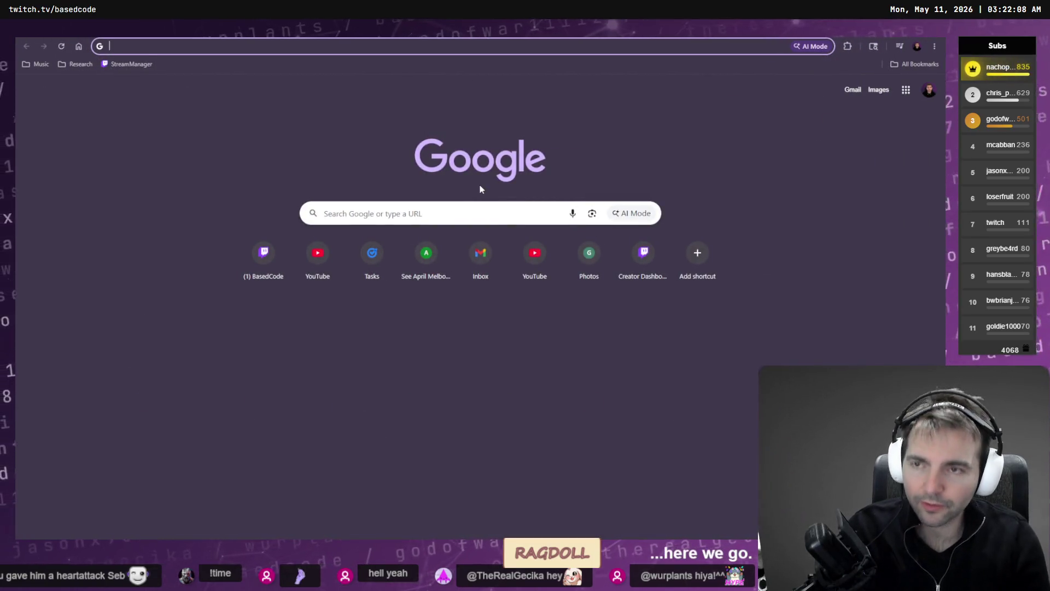
# Go to twitch.tv and watch the T2sde channel's live stream fullscreen.
pyautogui.write('tw')
pyautogui.hotkey('alt', 'Tab')
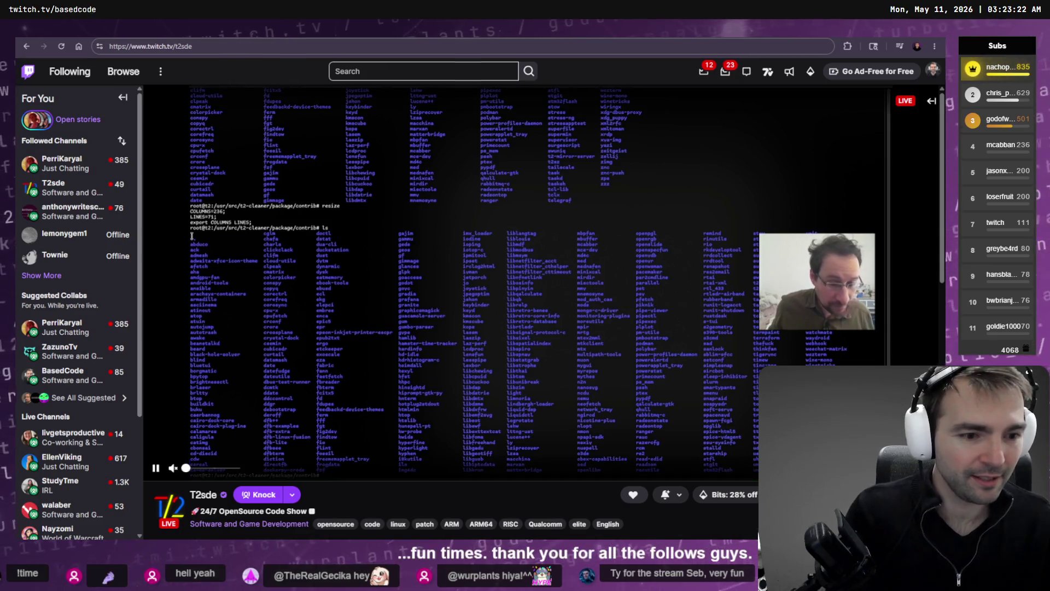
pyautogui.doubleClick(751, 469)
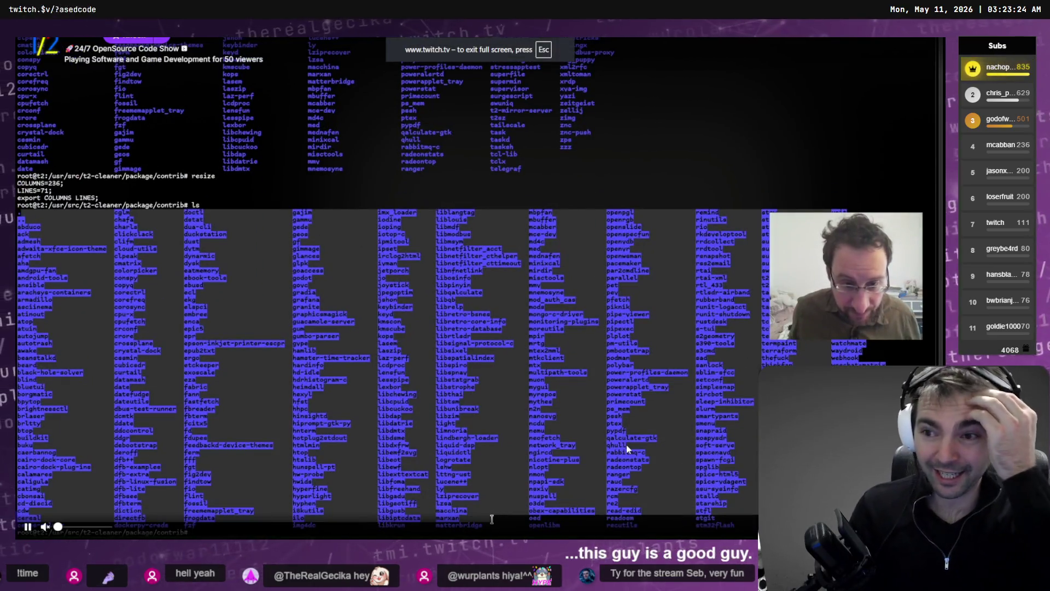